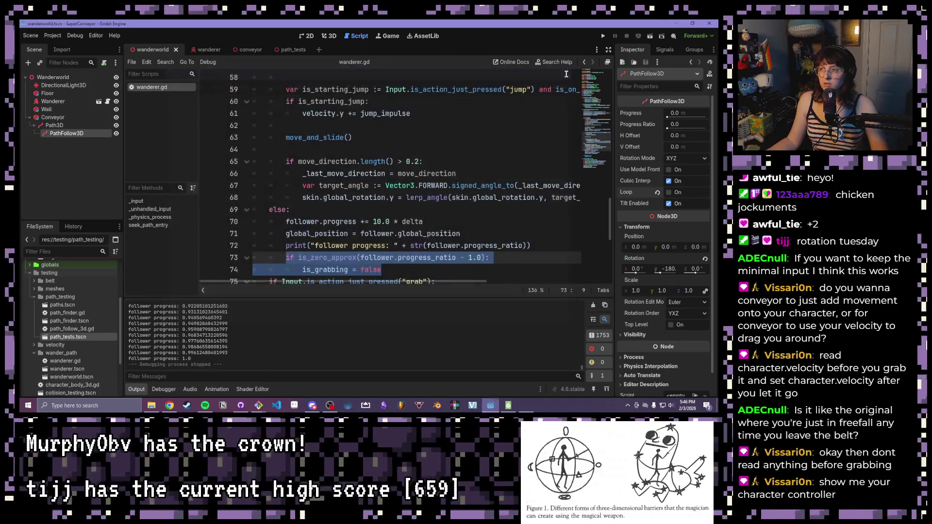
Turn on distraction-free mode so wanderer.gd spans the full editor width
scroll(457, 122, "down", 3)
scroll(441, 112, "down", 2)
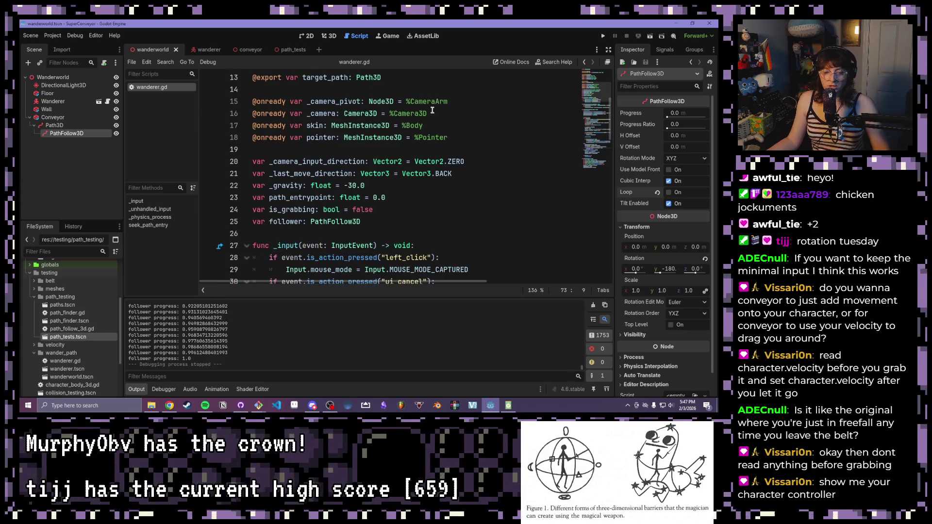
left_click(608, 49)
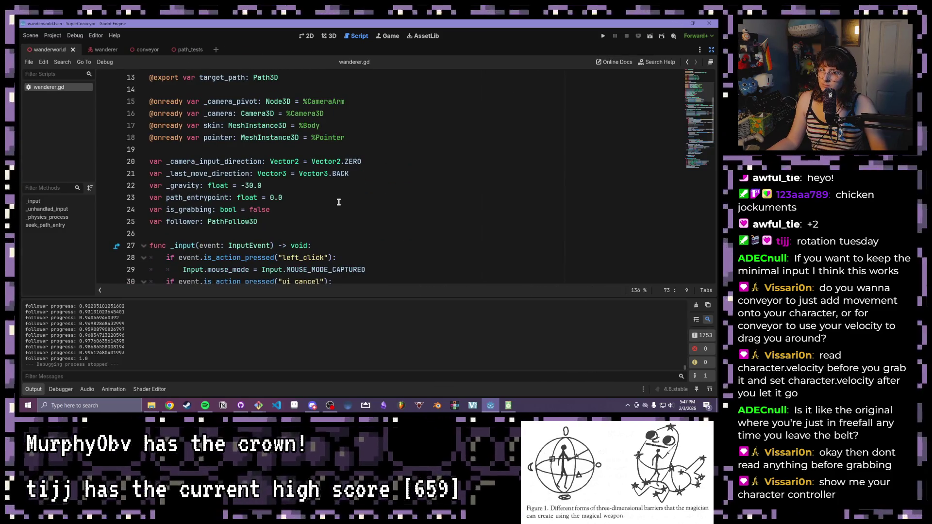
scroll(339, 201, "down", 1)
scroll(338, 201, "down", 1)
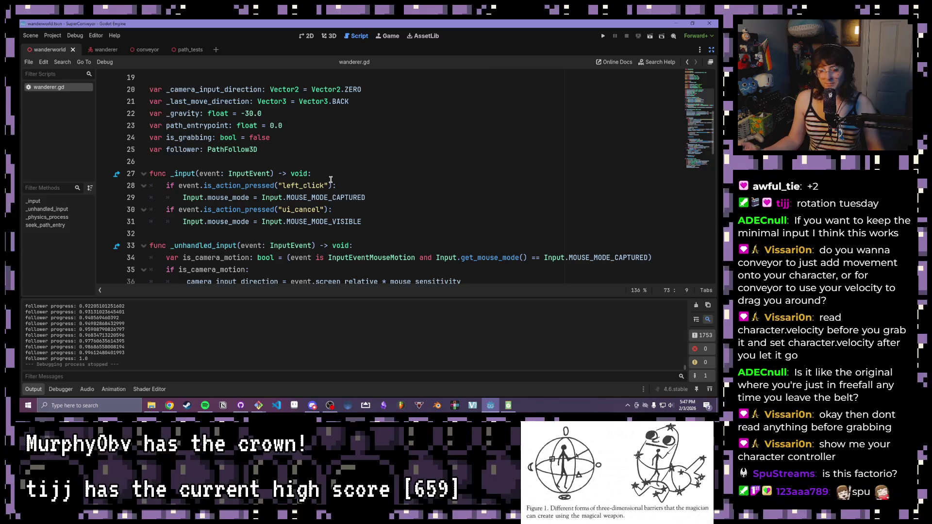
Scroll to the move direction calculation in _physics_process and highlight those lines
scroll(321, 165, "down", 4)
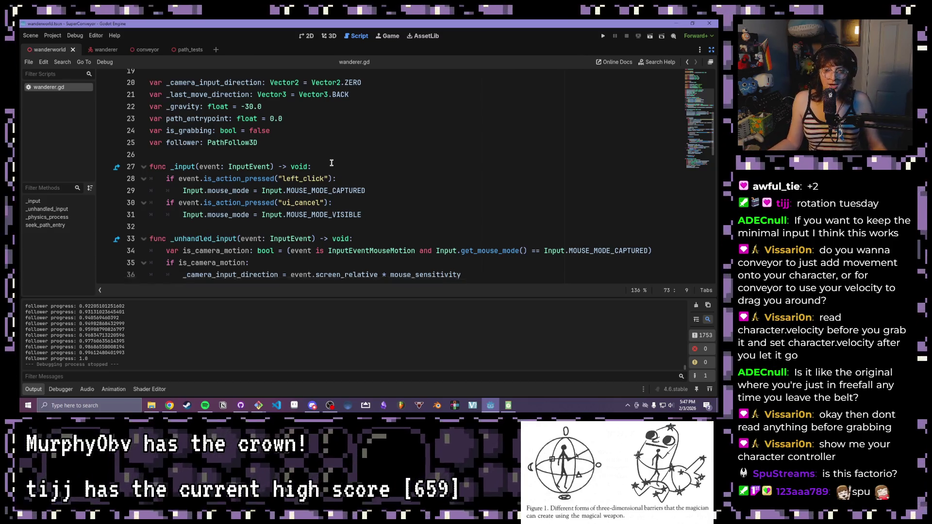
scroll(265, 166, "down", 3)
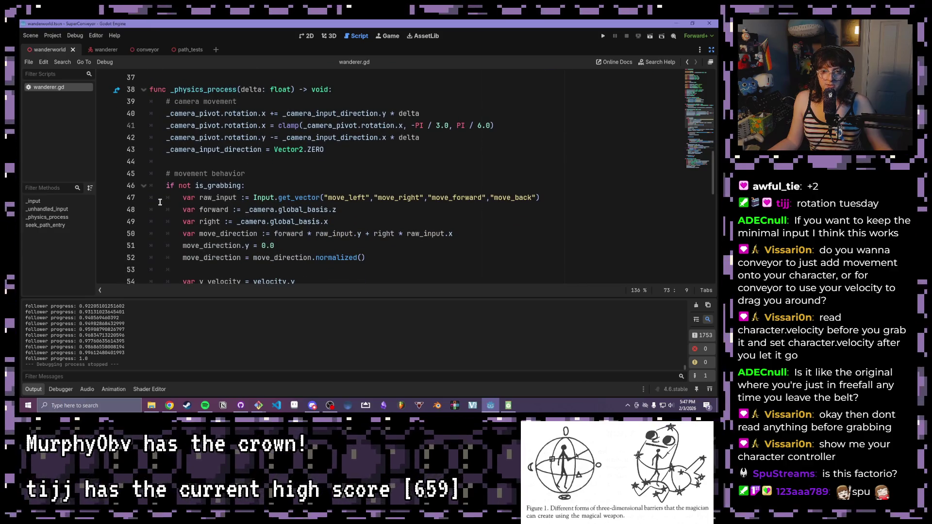
scroll(172, 198, "down", 2)
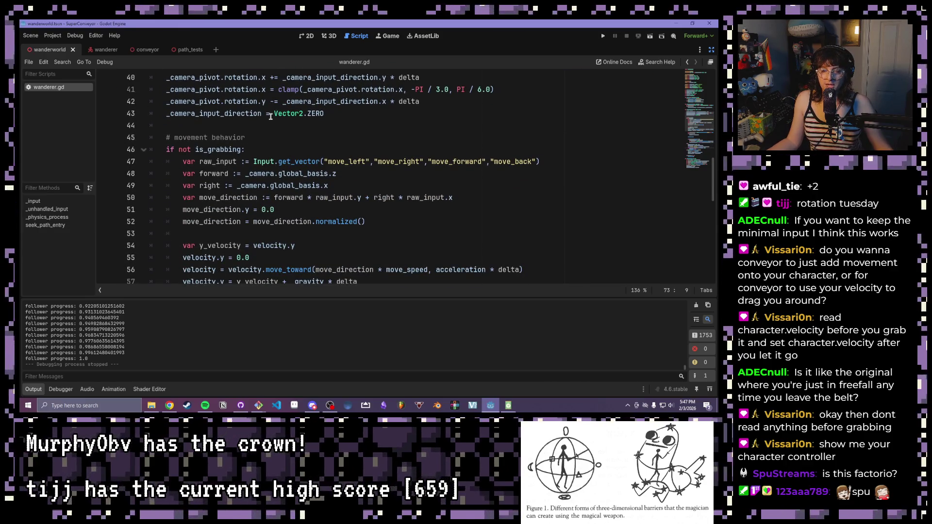
scroll(271, 116, "down", 2)
scroll(214, 101, "down", 1)
scroll(204, 104, "up", 1)
left_click(183, 125)
mouse_move(183, 126)
left_mouse_down()
mouse_move(440, 137)
mouse_move(489, 183)
left_mouse_up()
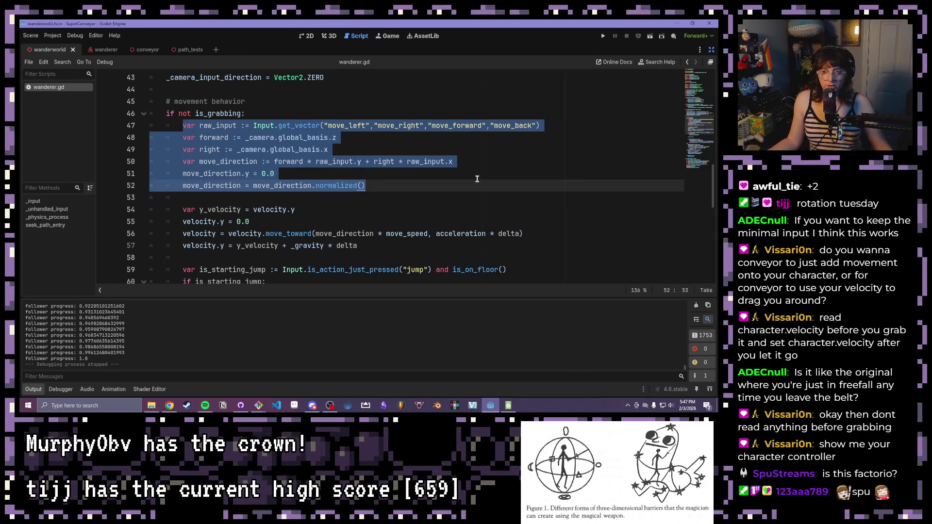
left_click(465, 185)
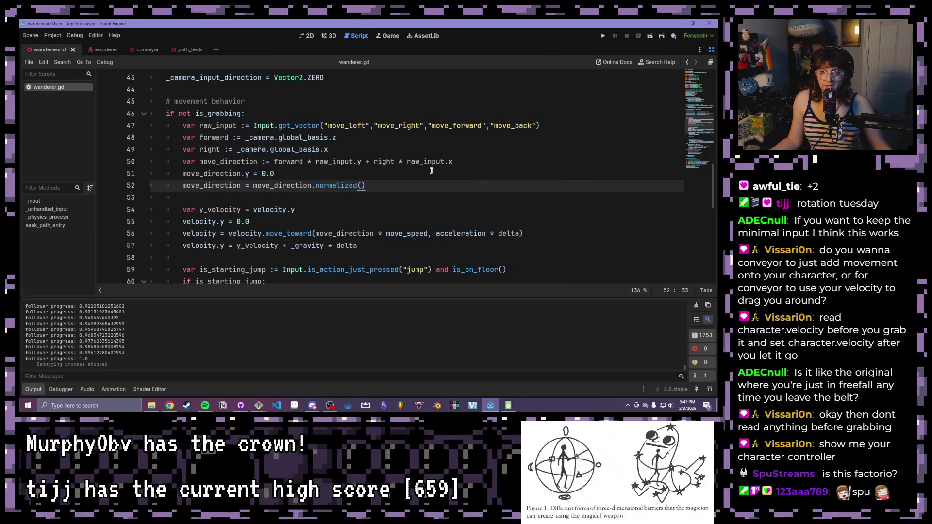
left_click_drag(437, 198, 301, 138)
left_click(435, 172)
Highlight the y_velocity gravity and velocity move_toward lines, then read further down the script
scroll(427, 170, "down", 2)
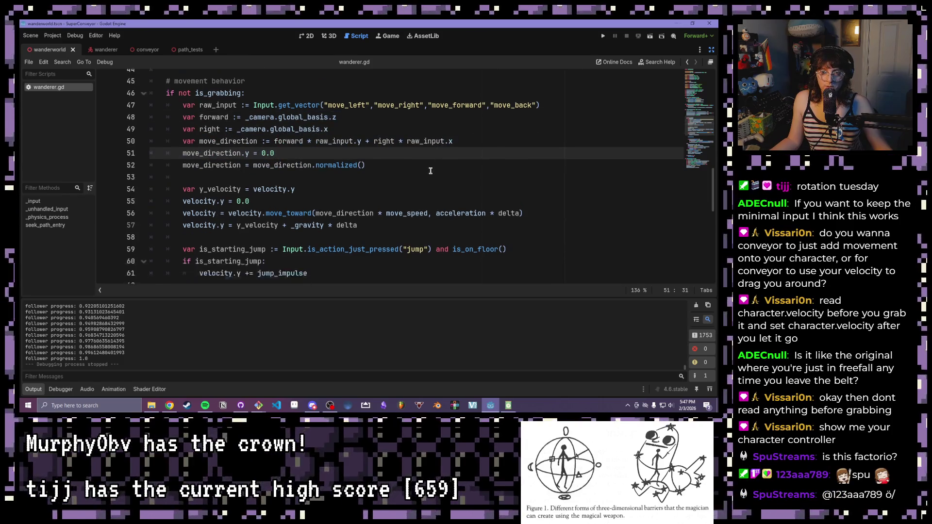
left_click(162, 137)
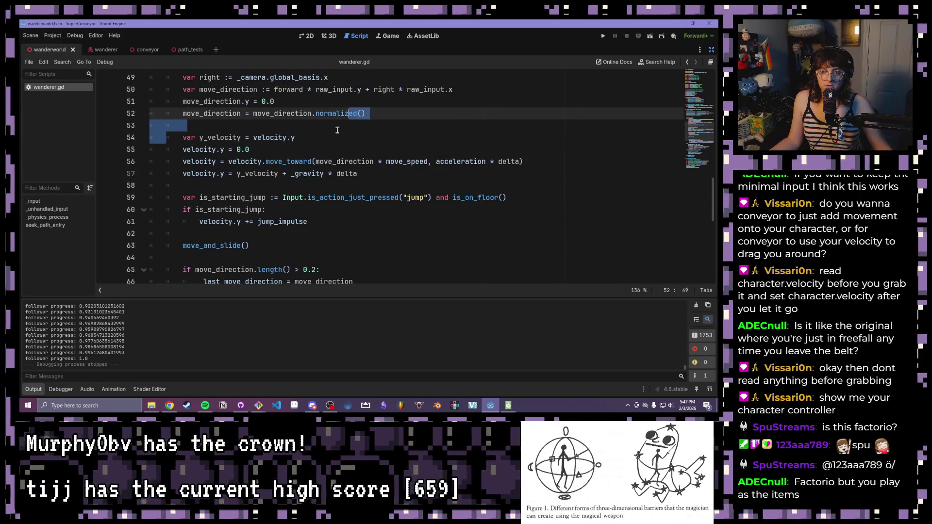
left_click(348, 122)
left_click(287, 136)
left_click(181, 162)
left_click_drag(181, 162, 560, 165)
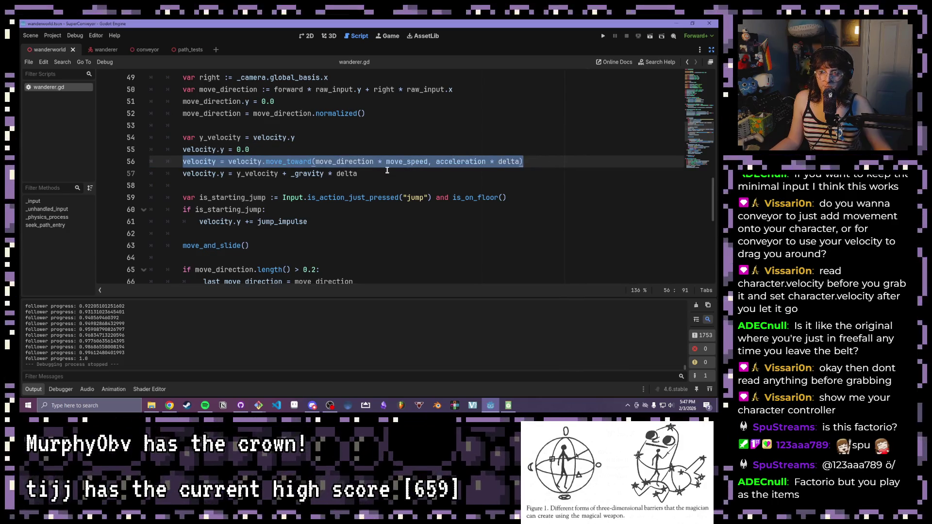
left_click(415, 173)
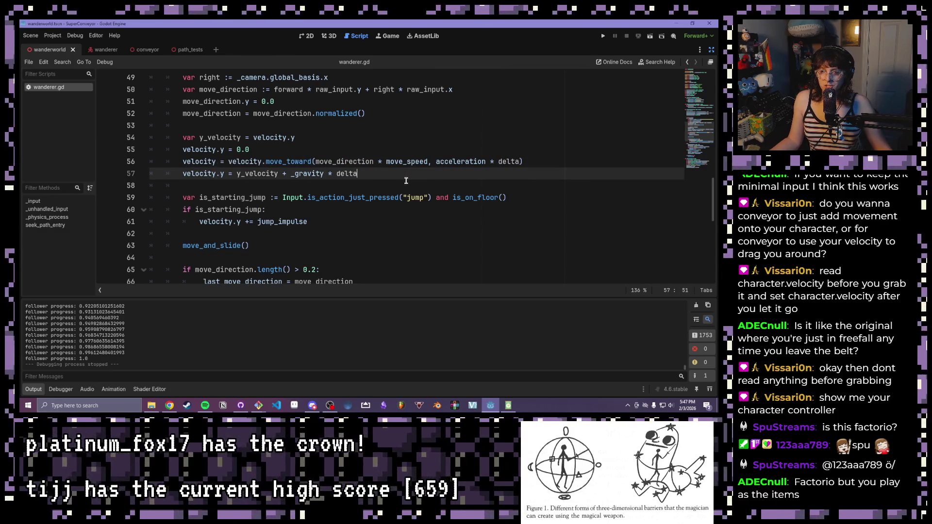
scroll(405, 181, "down", 1)
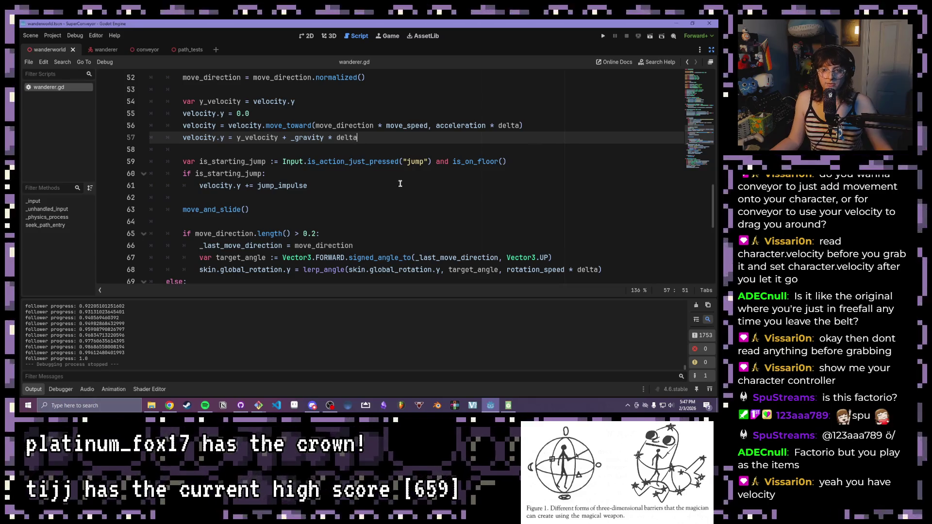
scroll(393, 183, "down", 1)
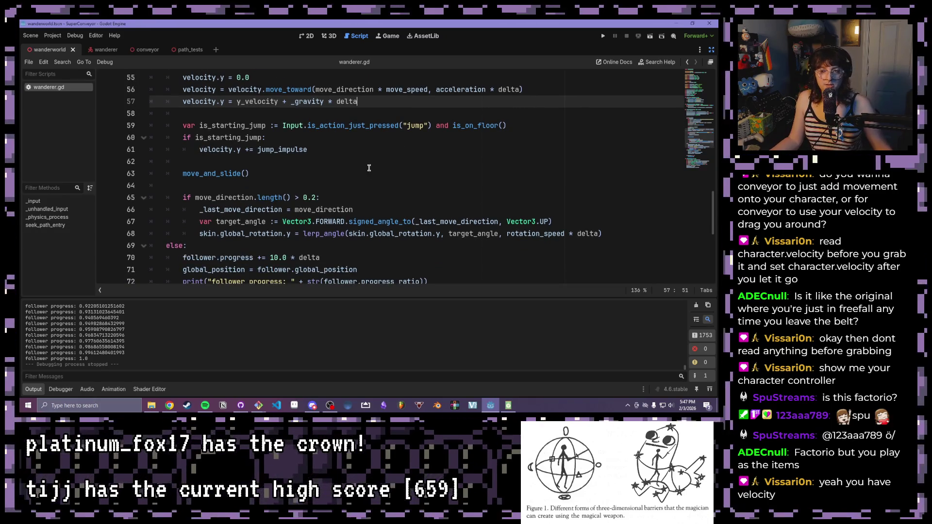
scroll(369, 167, "down", 2)
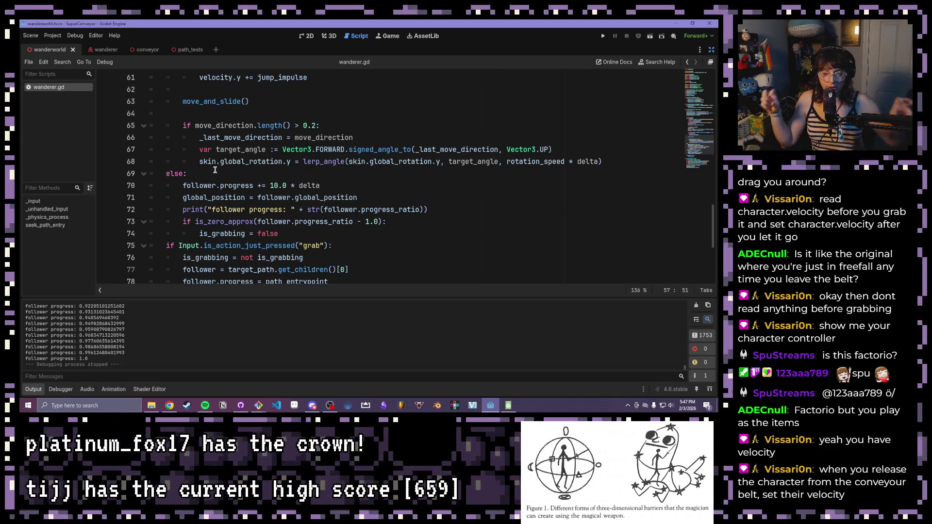
left_click_drag(176, 182, 399, 265)
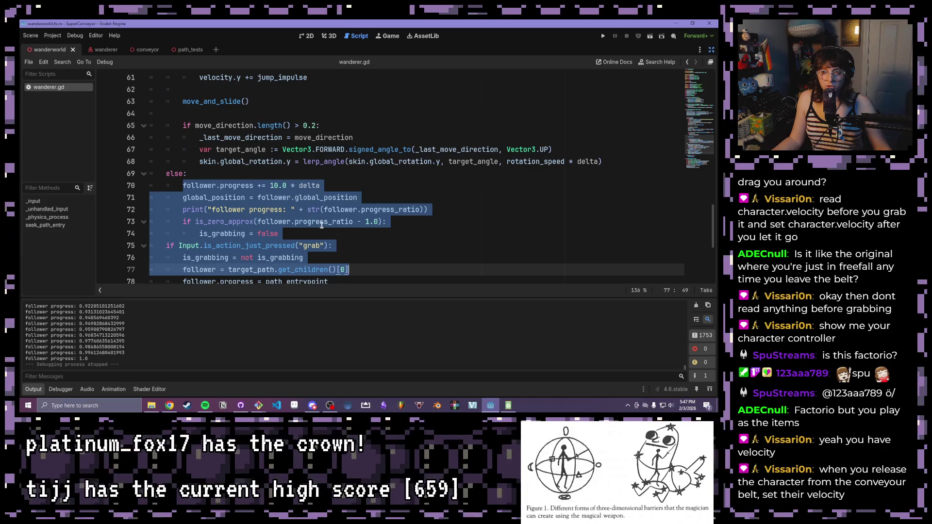
left_click(319, 221)
left_click_drag(183, 186, 352, 187)
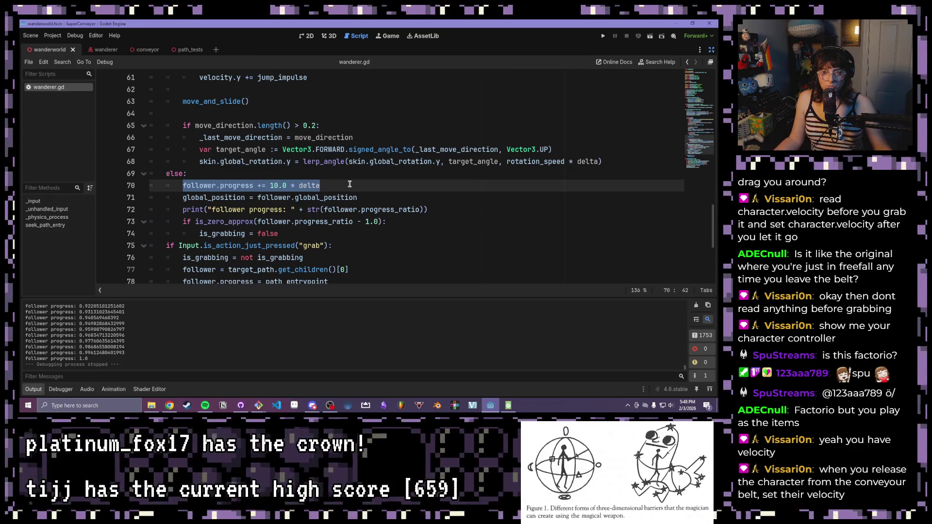
mouse_move(185, 221)
left_mouse_down()
mouse_move(388, 221)
mouse_move(279, 234)
left_mouse_up()
left_click(308, 236)
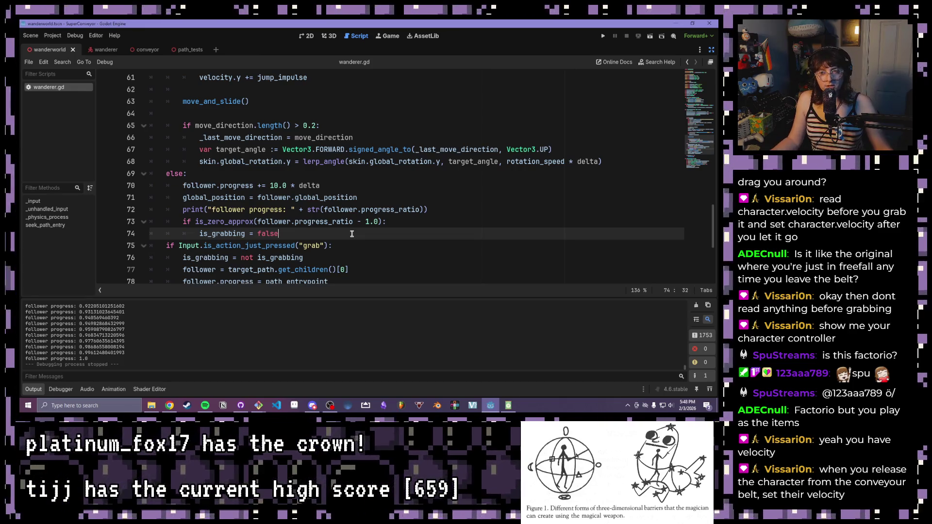
left_click_drag(181, 186, 281, 186)
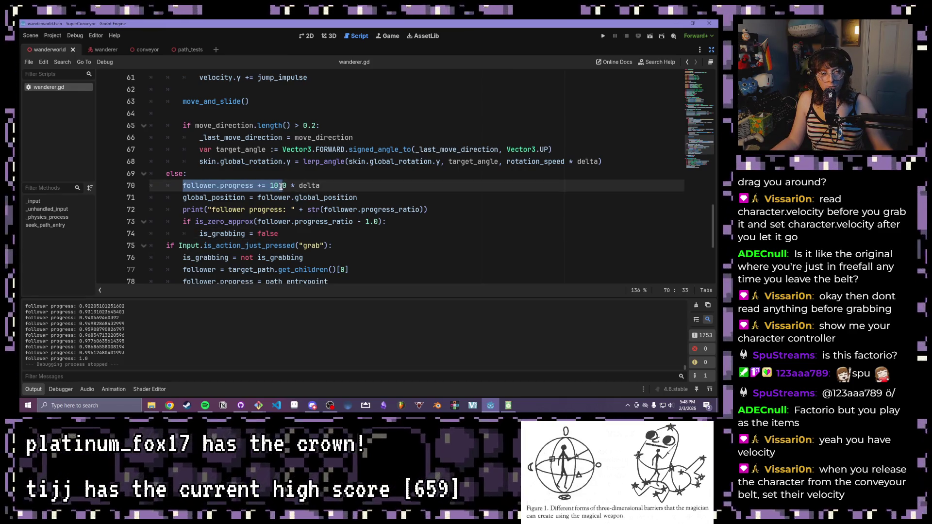
left_click(227, 185)
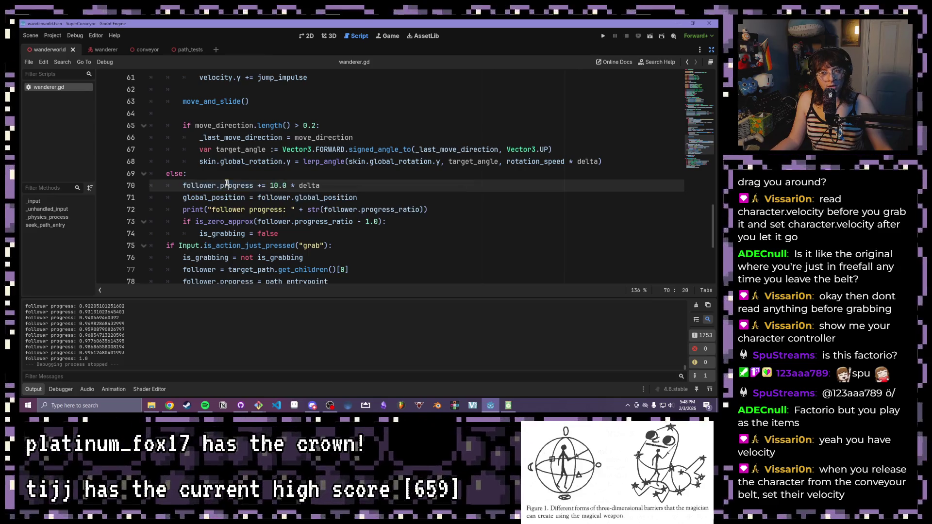
double_click(209, 187)
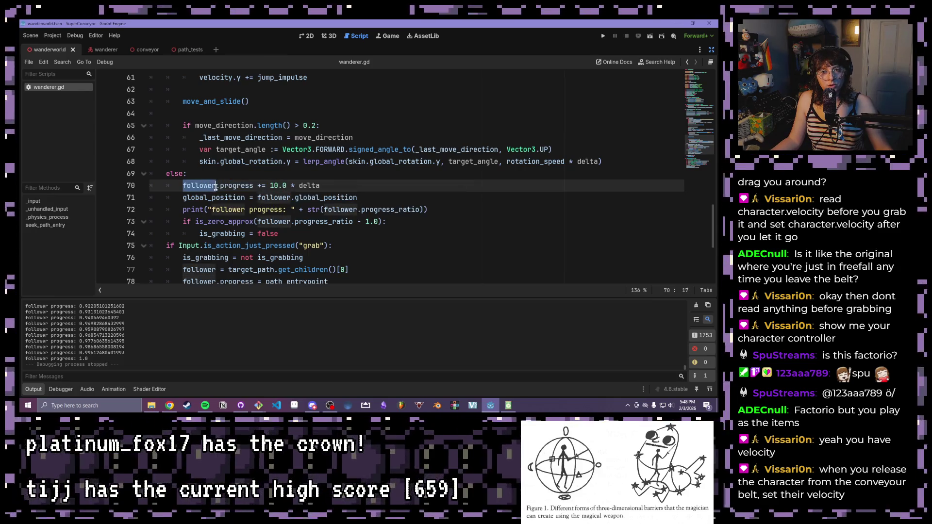
left_click(219, 186)
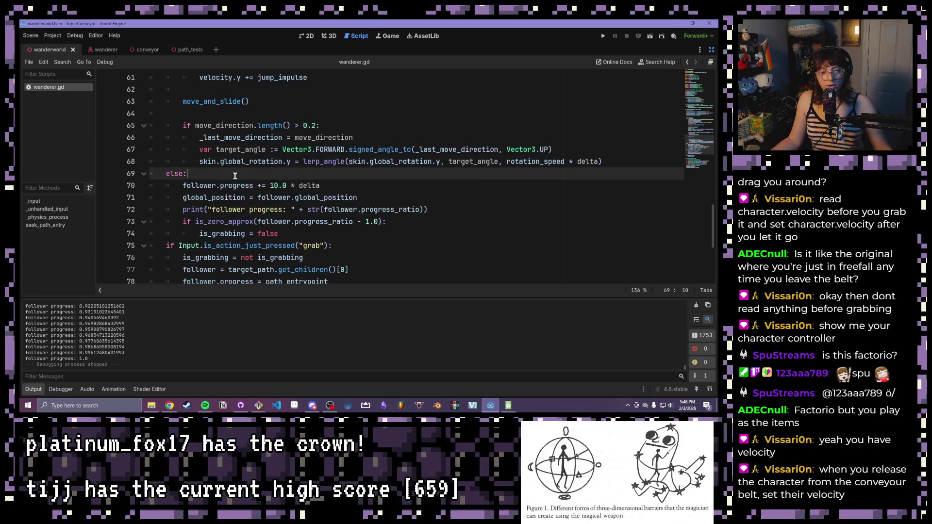
left_click_drag(219, 186, 273, 185)
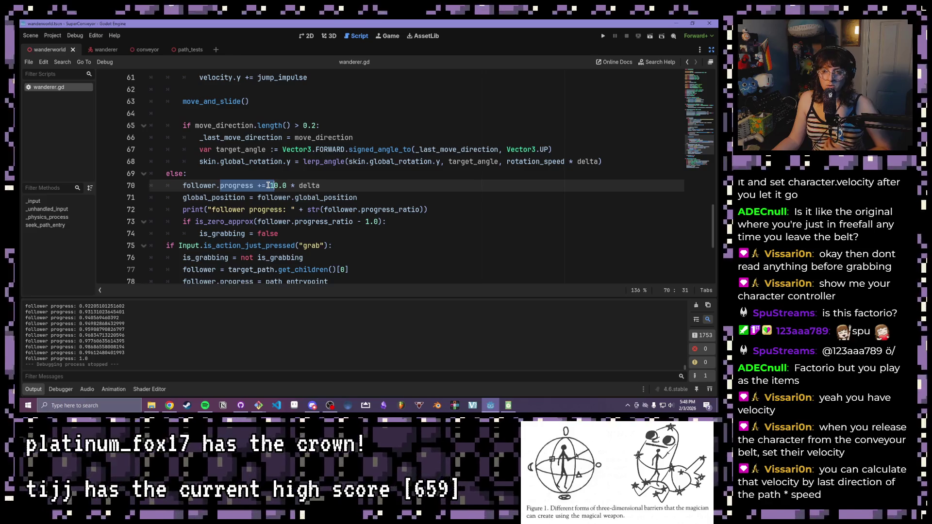
left_click(358, 197)
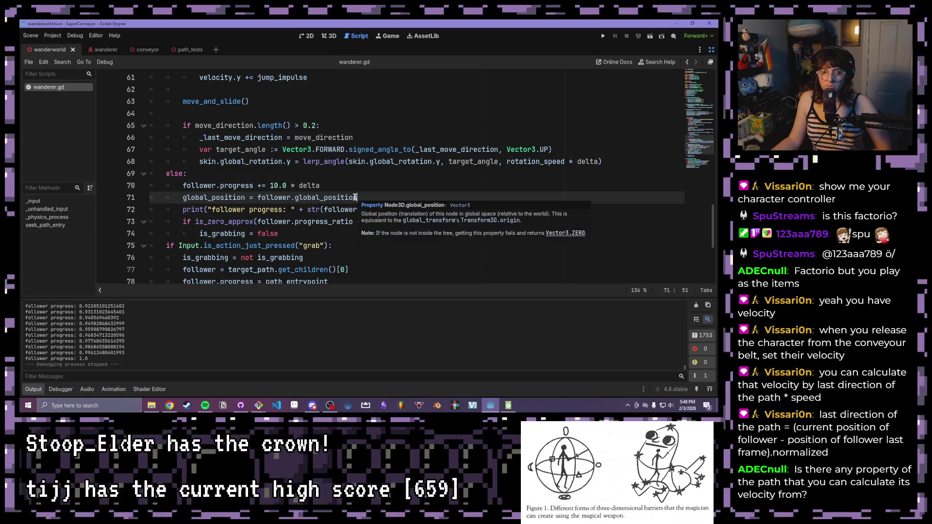
mouse_move(353, 196)
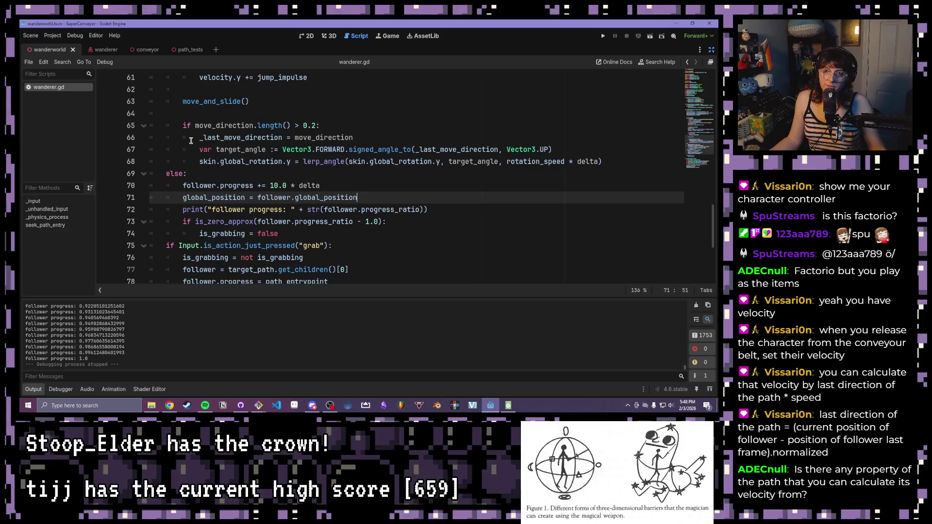
left_click(196, 190)
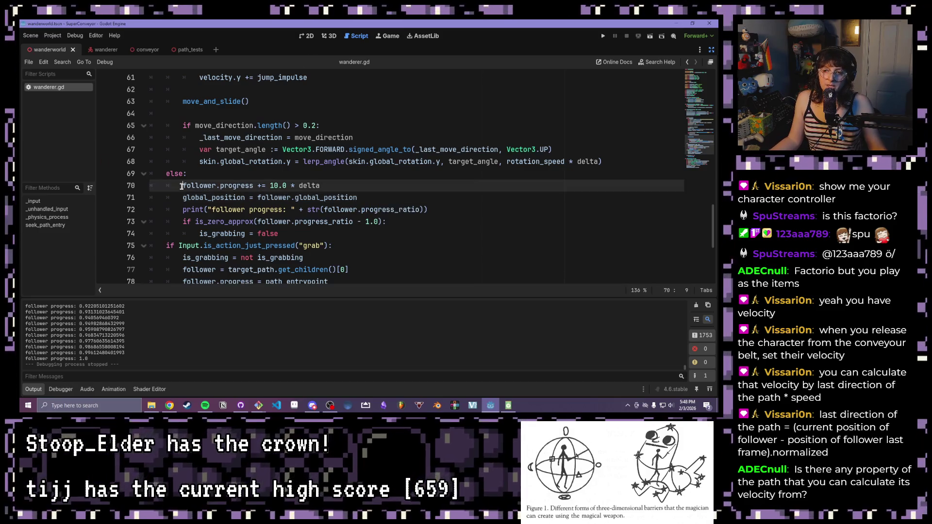
key("Home")
key("shift+End")
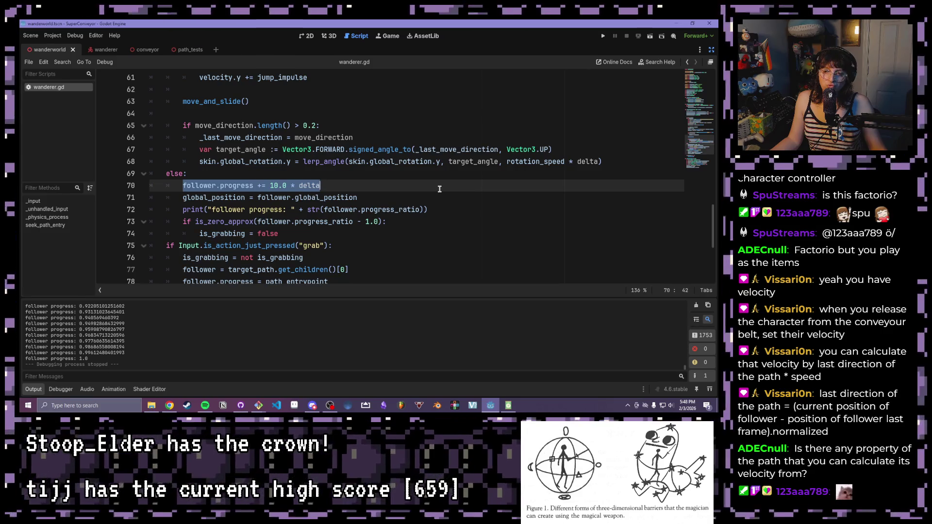
left_click(362, 188)
left_click_drag(362, 188, 180, 185)
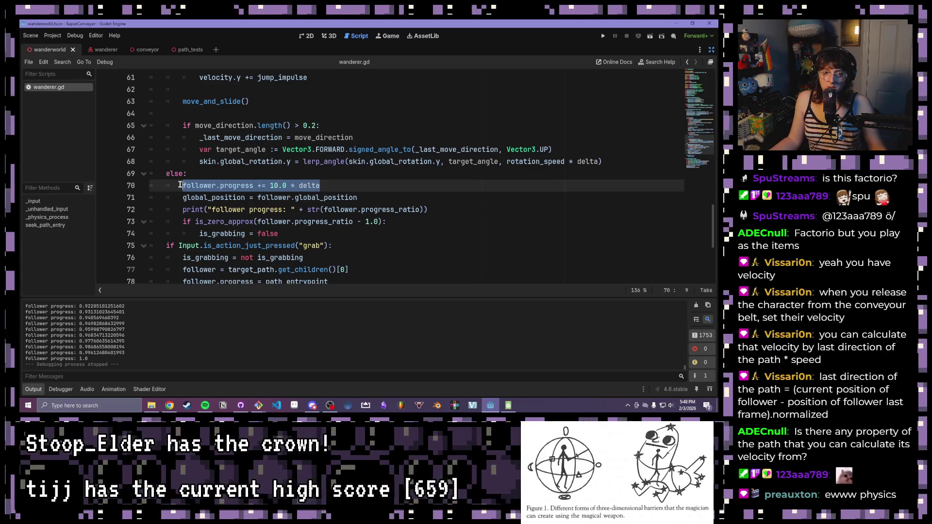
left_click(361, 197)
left_click(312, 186)
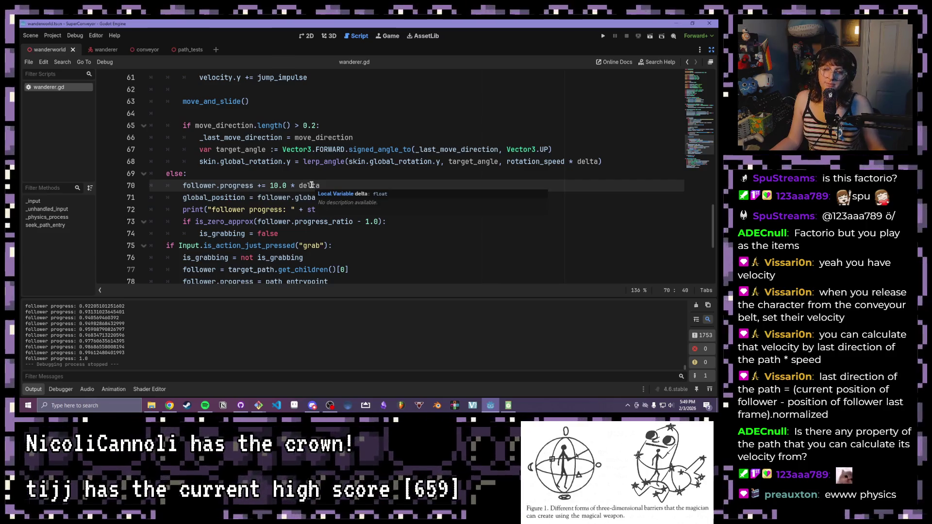
key("Up")
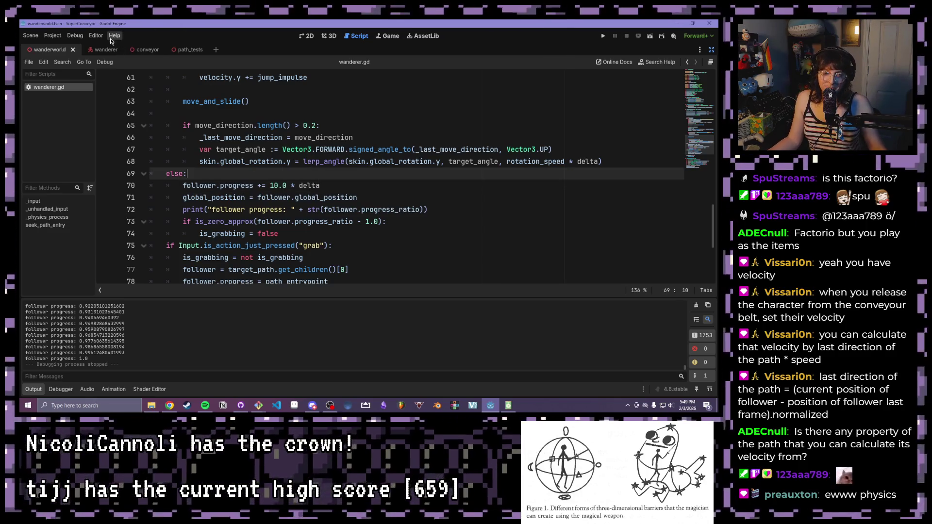
left_click(392, 102)
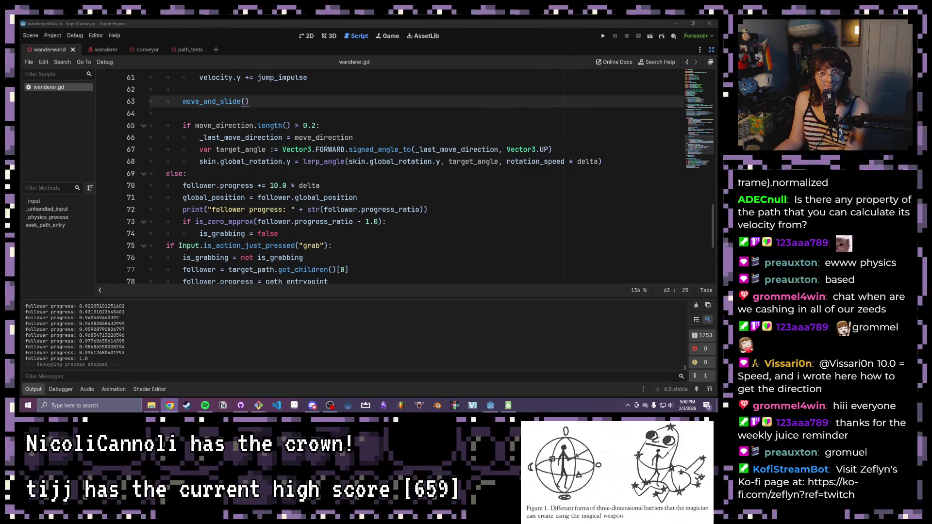
Place the caret on the else: line of the grab branch in wanderer.gd
left_click(440, 177)
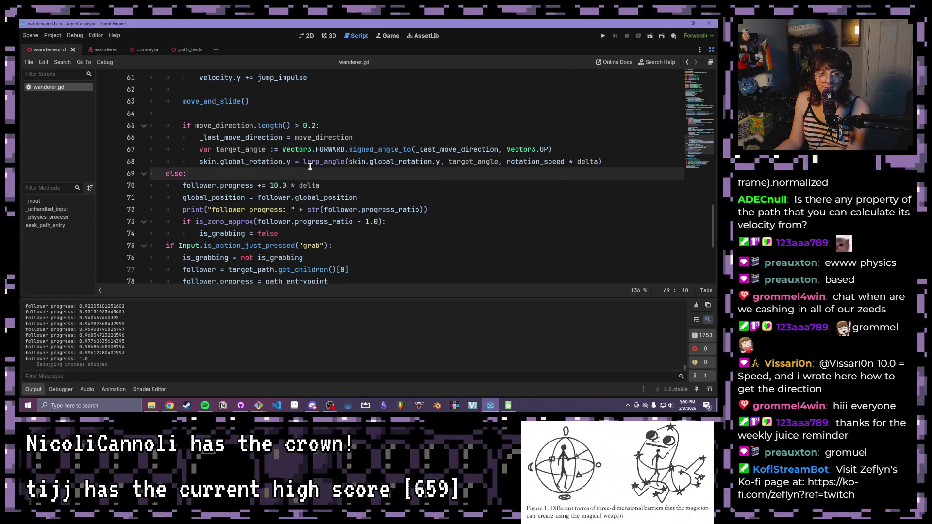
Check the grab input lines, then insert an empty line 75 after is_grabbing = false
mouse_move(310, 166)
scroll(306, 170, "down", 1)
left_click(284, 185)
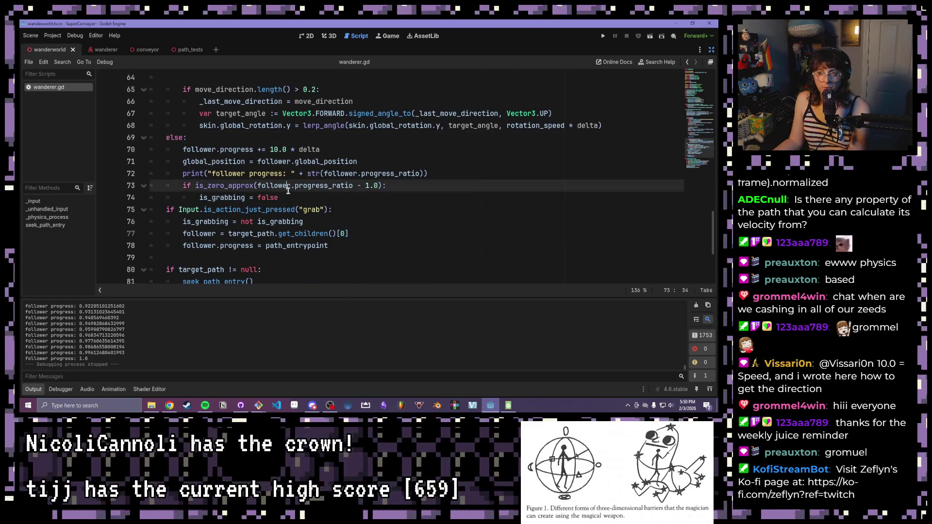
key("Down")
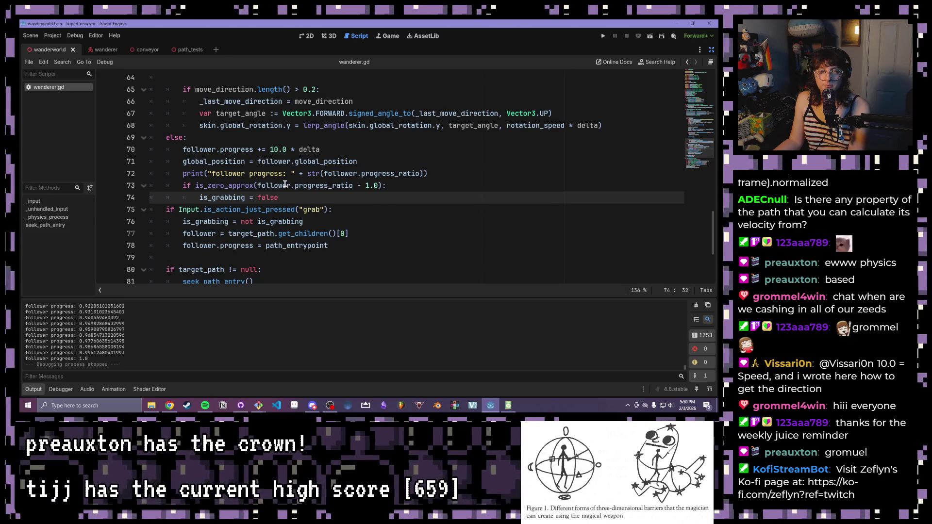
mouse_move(285, 183)
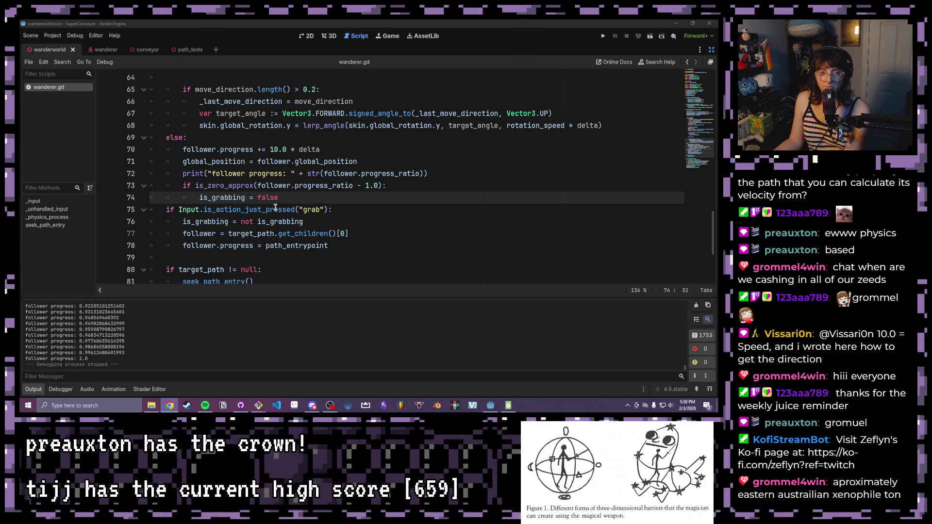
left_click(290, 221)
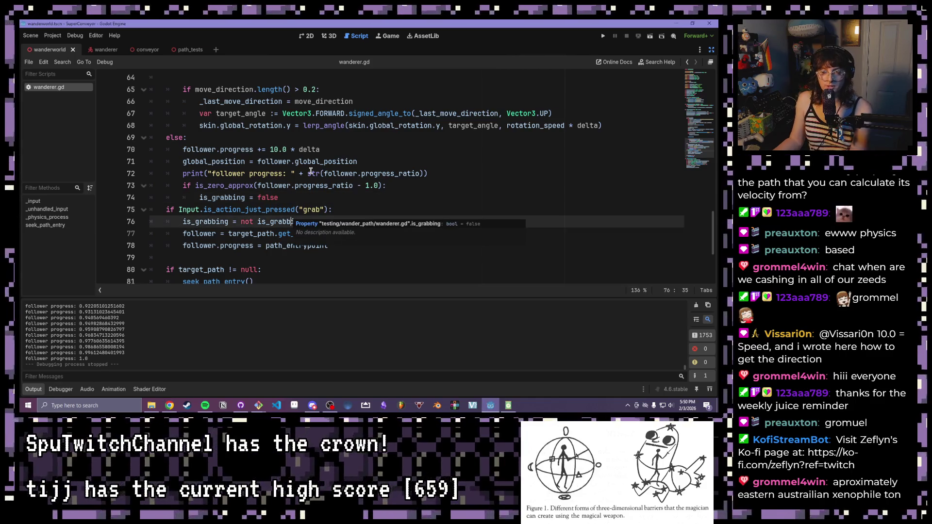
mouse_move(311, 172)
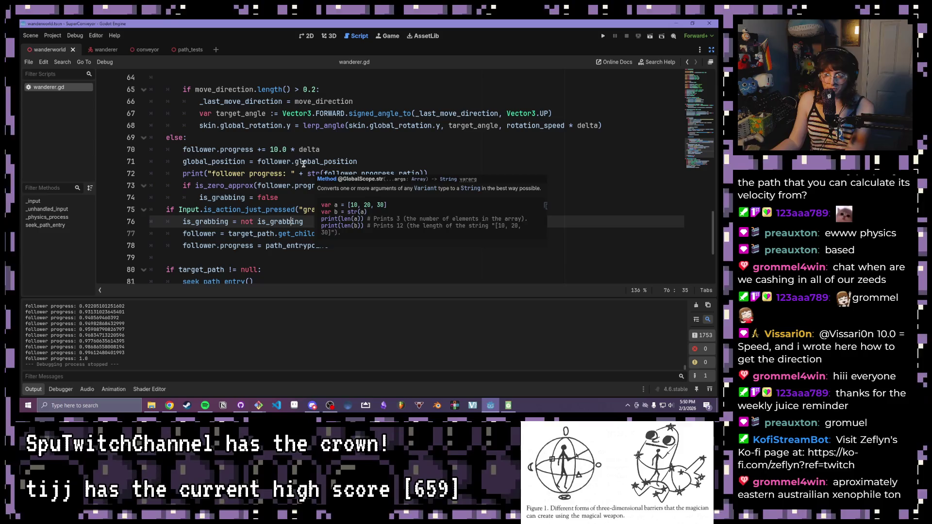
left_click(290, 207)
left_click(289, 196)
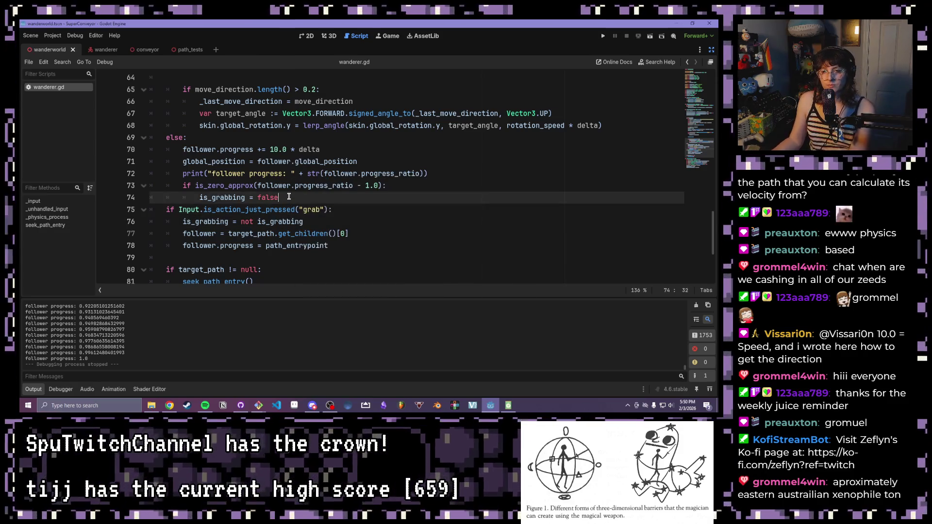
key("Return")
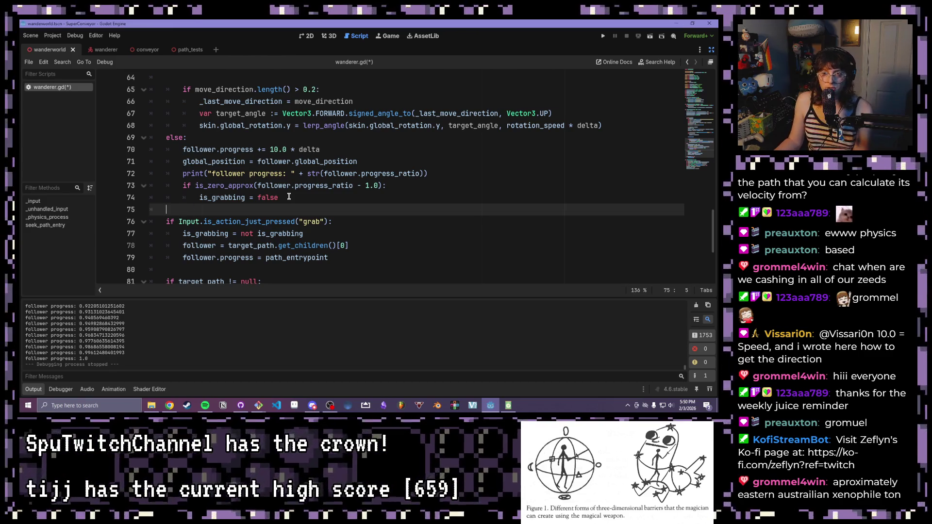
Remove the blank line 75 and add an empty line directly under else:
key("BackSpace")
key("BackSpace")
left_click(257, 148)
left_click(267, 139)
key("Return")
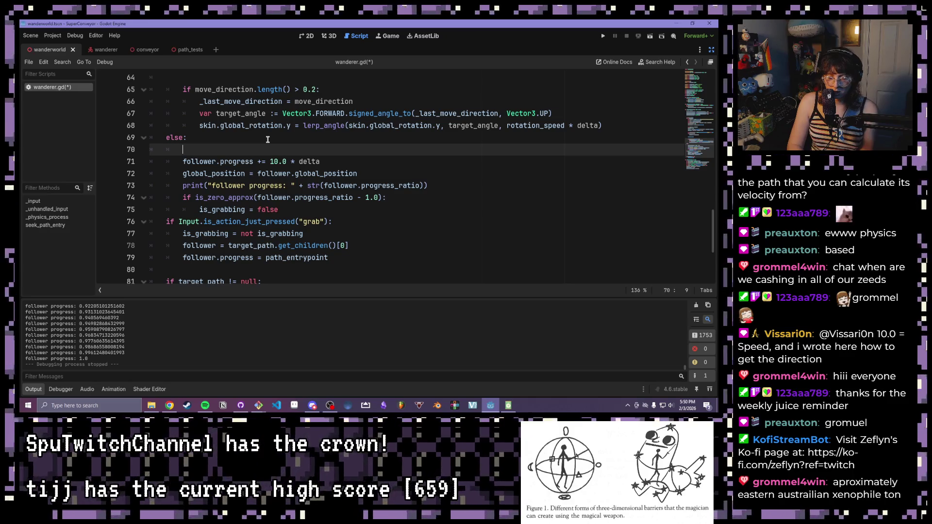
Review the skin rotation block and skin.global_rotation.y expression near move_and_slide()
scroll(268, 139, "up", 5)
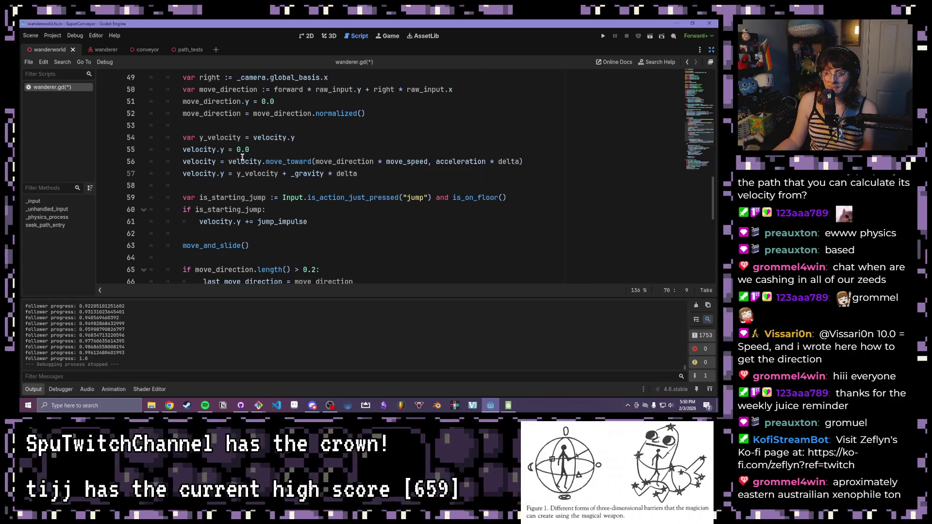
scroll(238, 157, "up", 2)
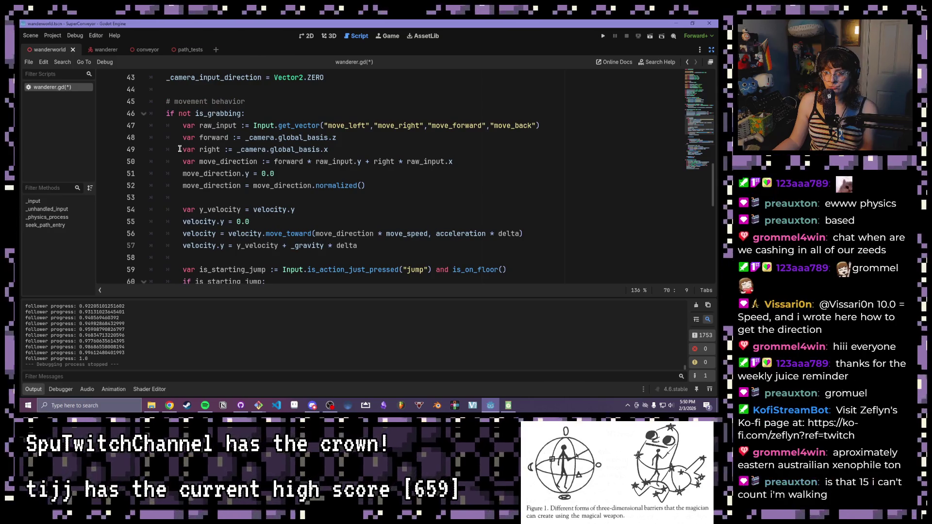
scroll(180, 149, "down", 2)
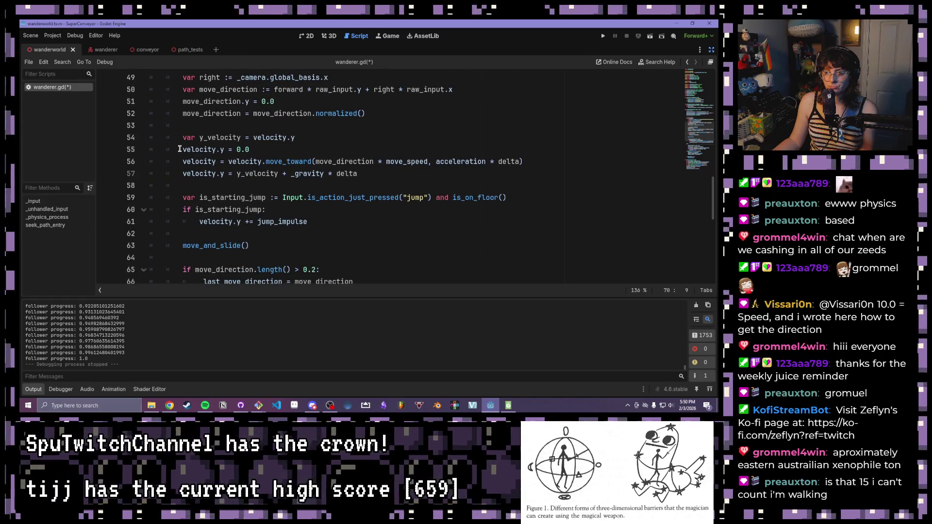
scroll(180, 149, "down", 1)
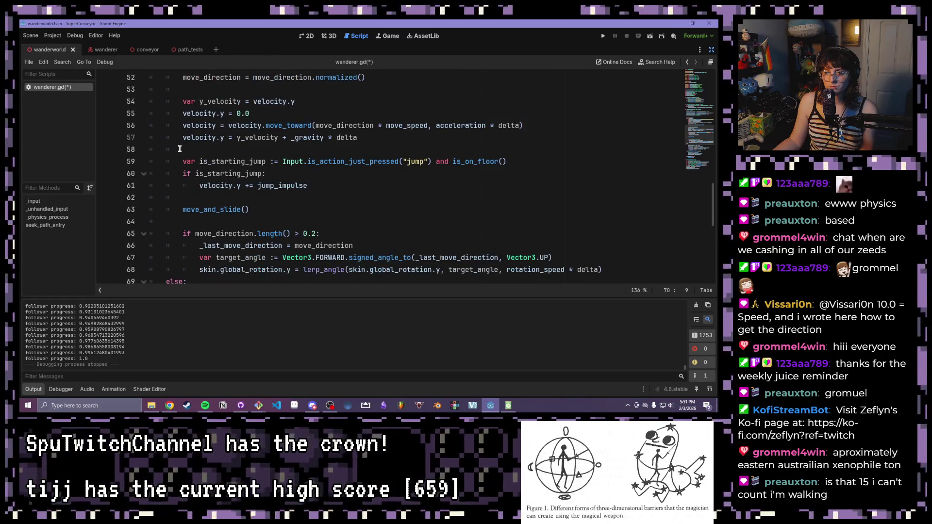
scroll(180, 149, "down", 1)
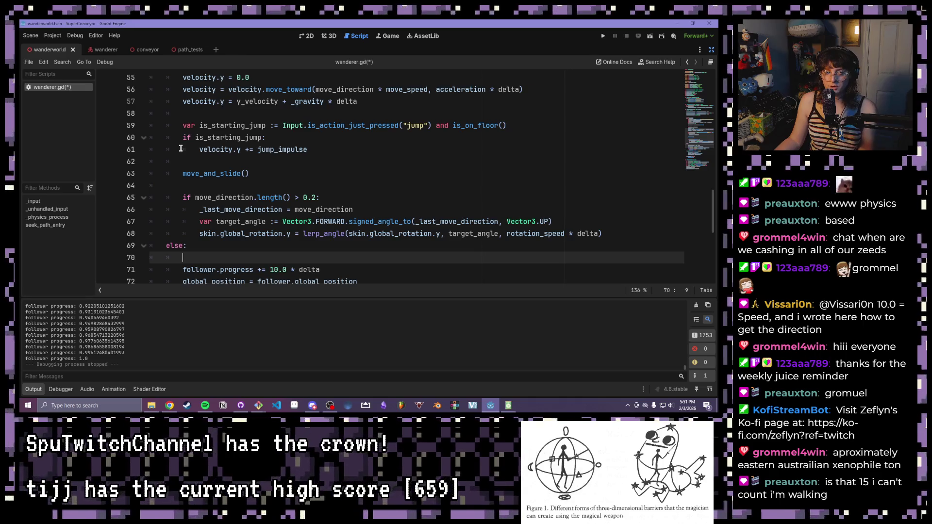
scroll(181, 148, "down", 1)
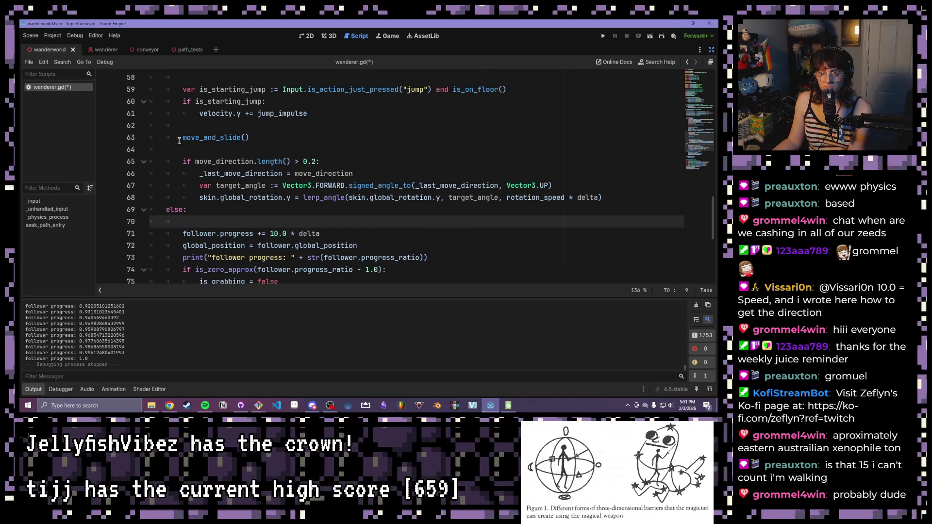
mouse_move(181, 140)
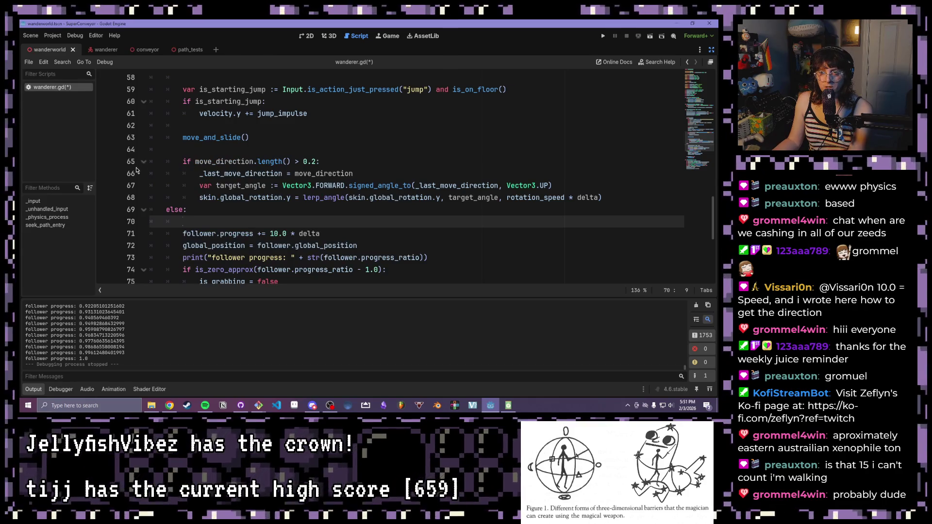
mouse_move(212, 162)
left_mouse_down()
mouse_move(467, 197)
mouse_move(607, 198)
left_mouse_up()
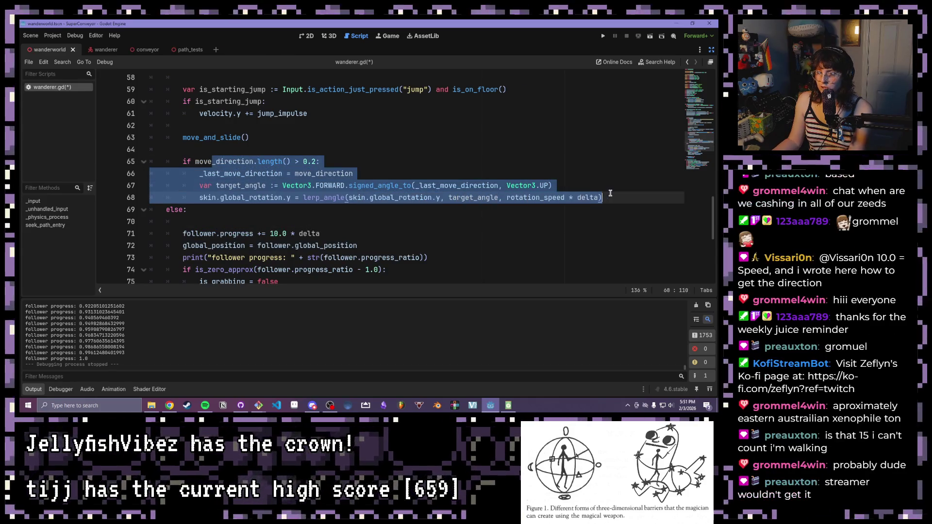
mouse_move(200, 197)
left_mouse_down()
mouse_move(314, 197)
mouse_move(291, 197)
left_mouse_up()
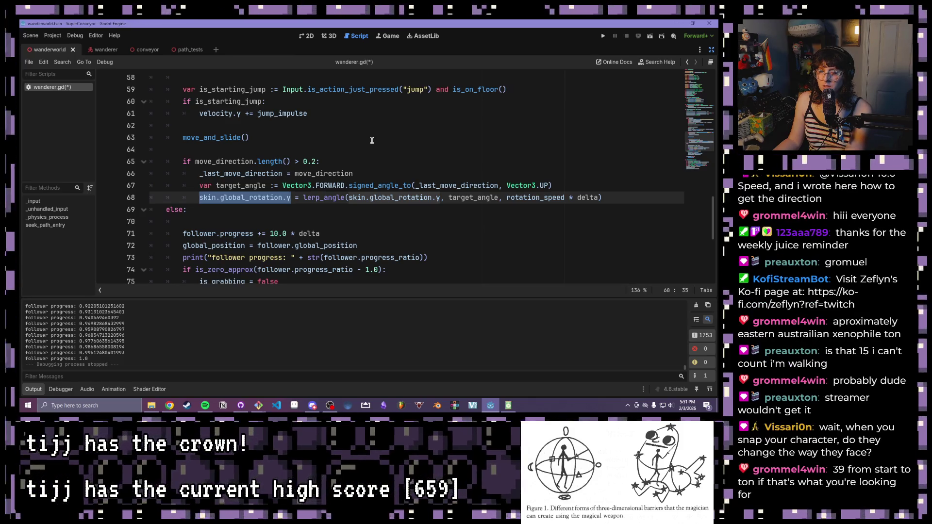
left_click(372, 141)
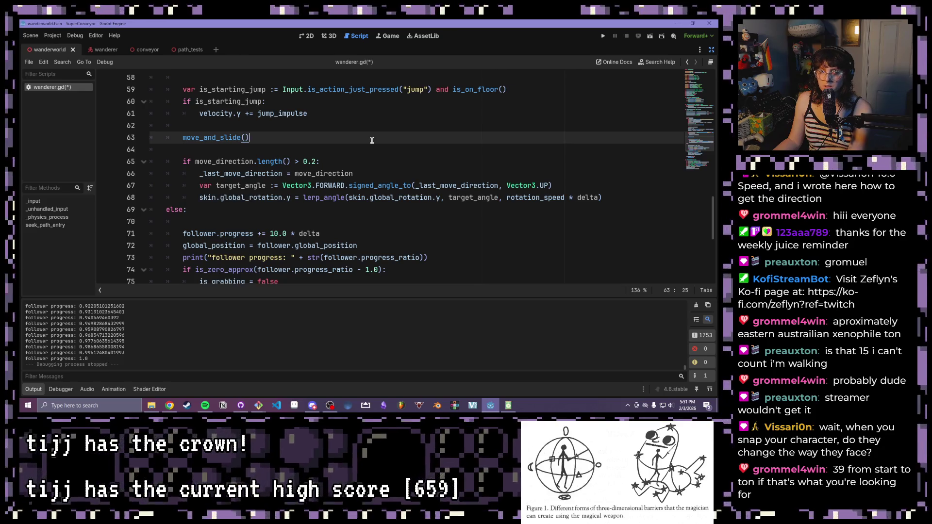
scroll(371, 141, "down", 3)
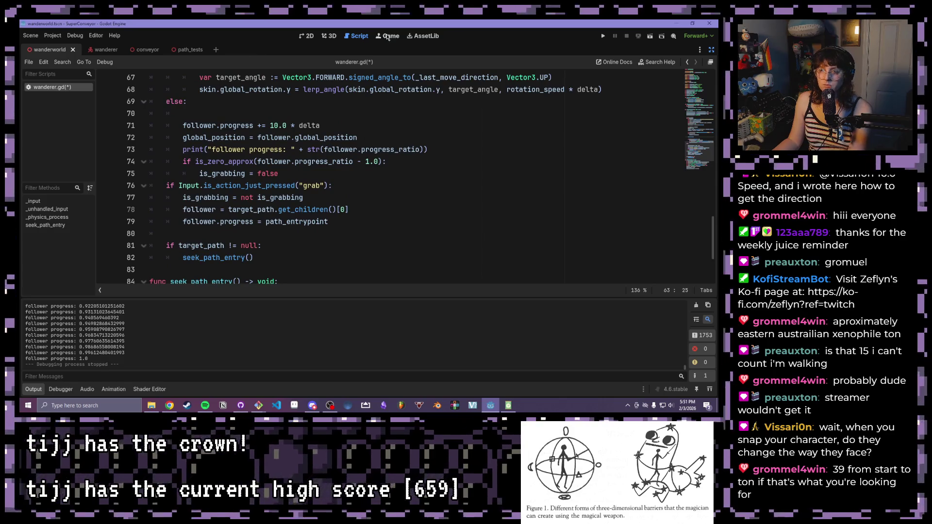
Run the scene to watch follower progress reach 1.0, then stop the game
left_click(651, 37)
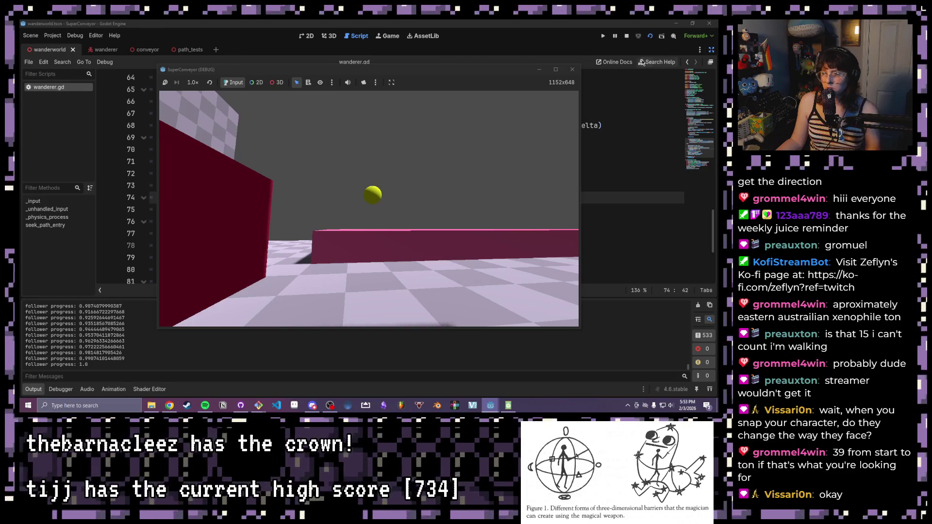
left_click(573, 70)
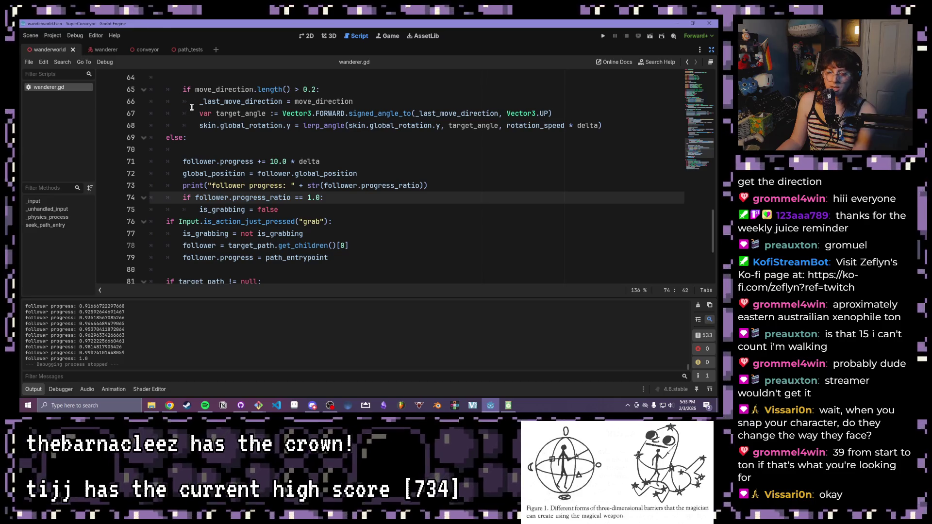
scroll(314, 252, "down", 4)
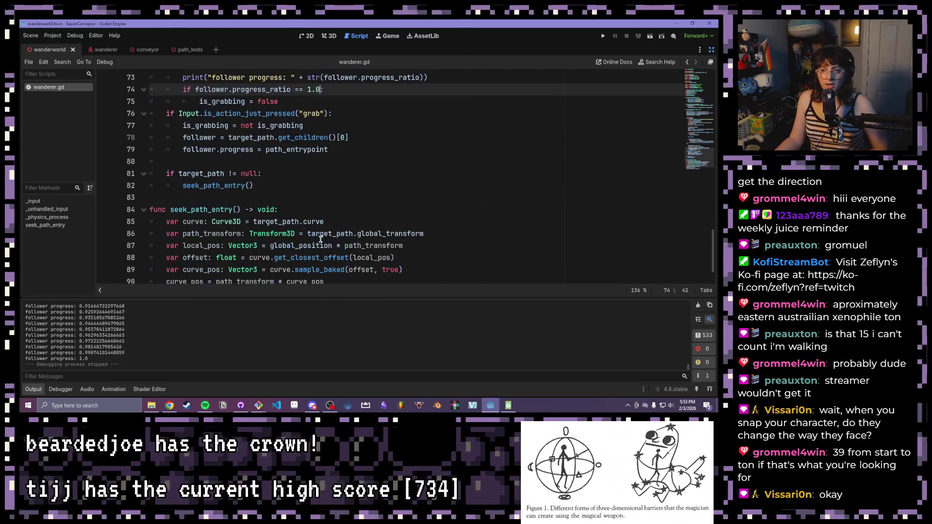
scroll(312, 243, "up", 14)
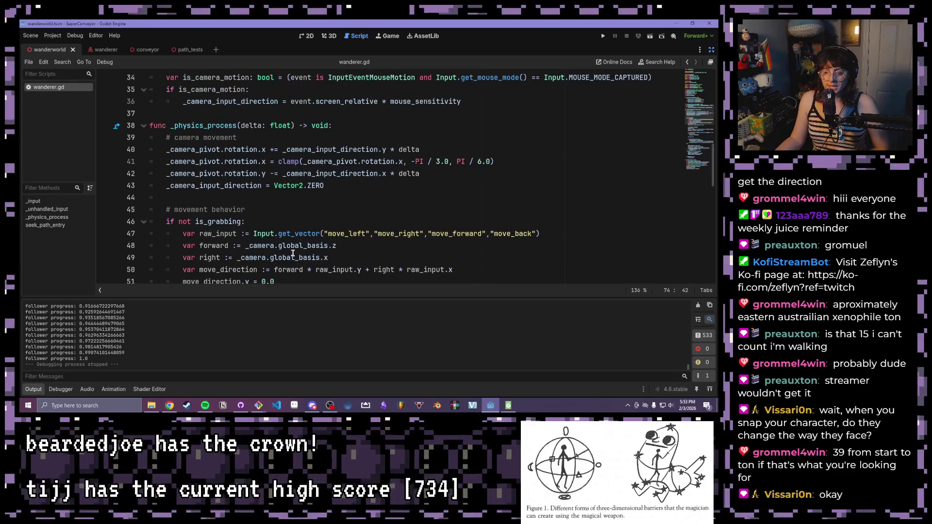
left_click(294, 256)
mouse_move(294, 254)
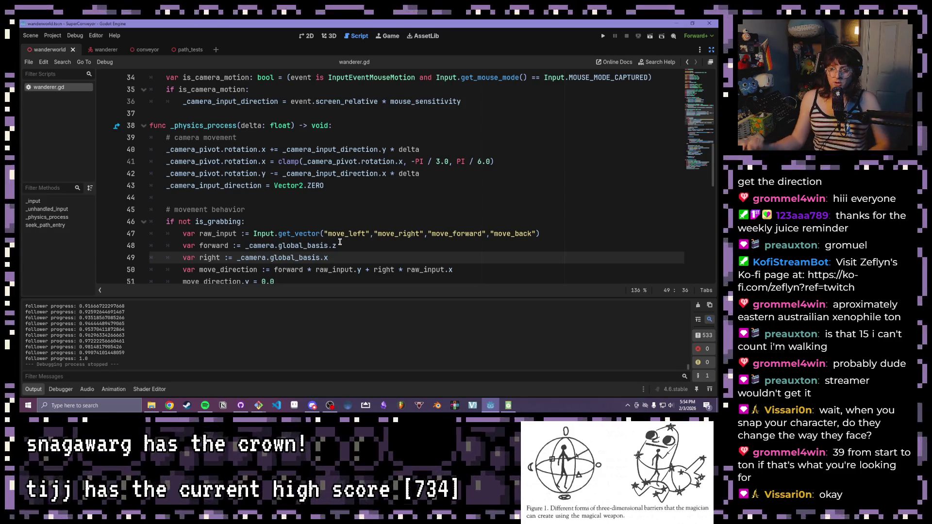
scroll(339, 242, "down", 14)
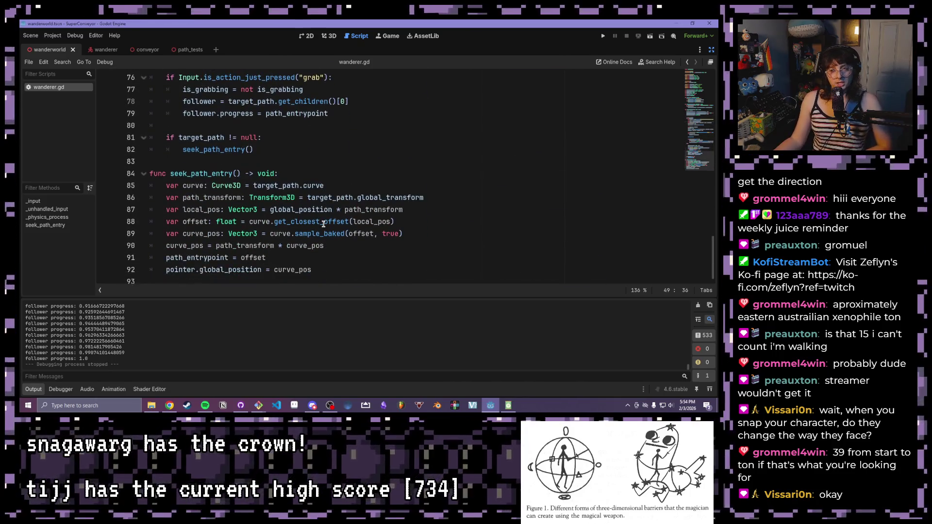
scroll(323, 224, "up", 20)
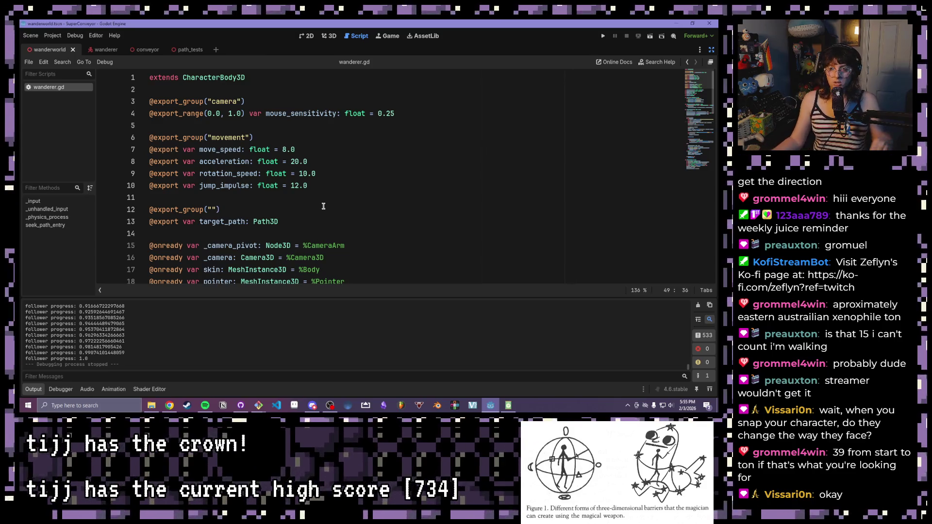
scroll(323, 207, "down", 6)
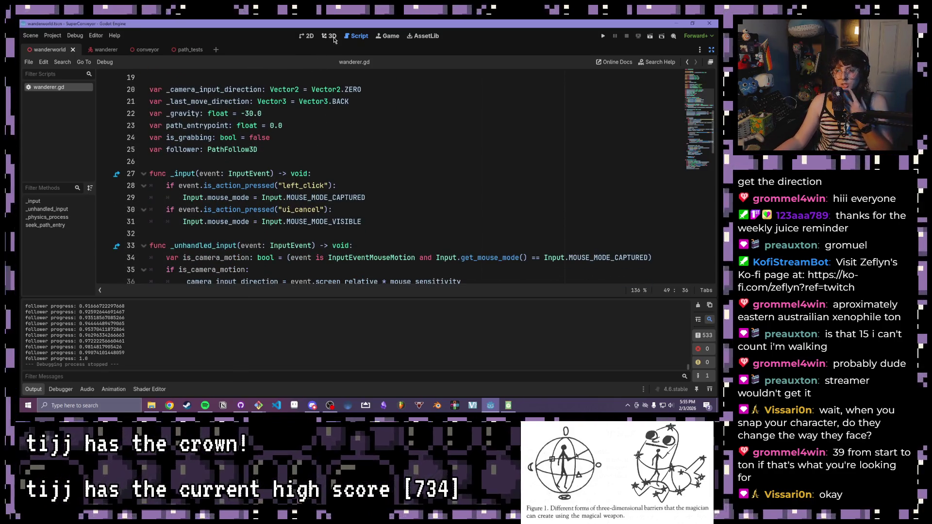
left_click(334, 40)
scroll(431, 206, "up", 3)
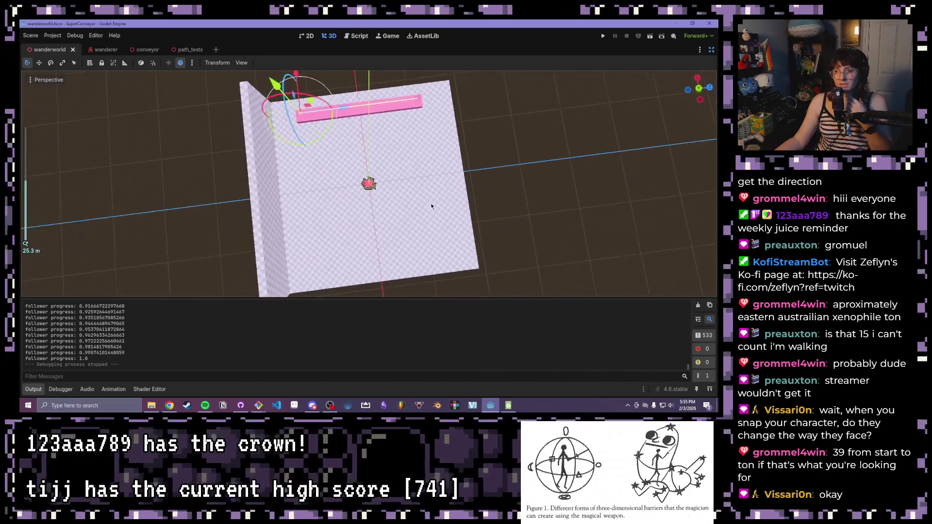
left_click_drag(431, 207, 412, 166)
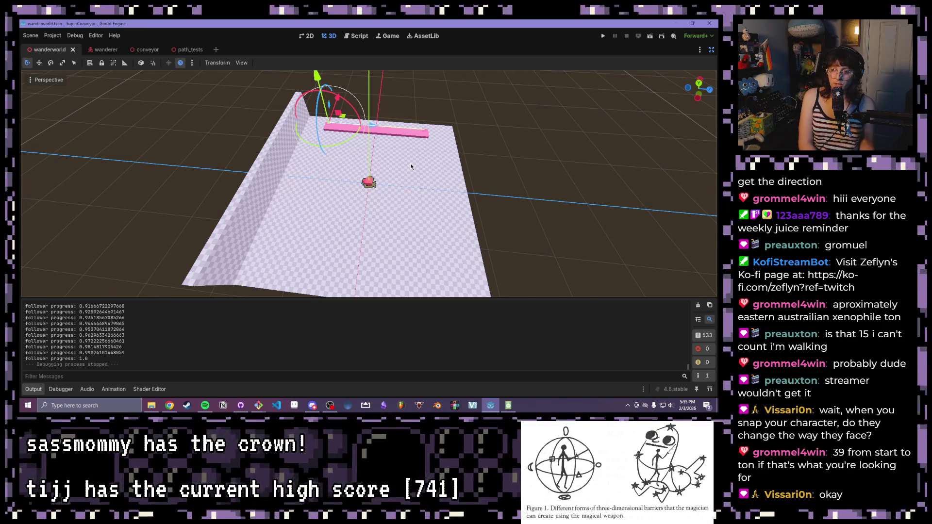
scroll(411, 167, "down", 5)
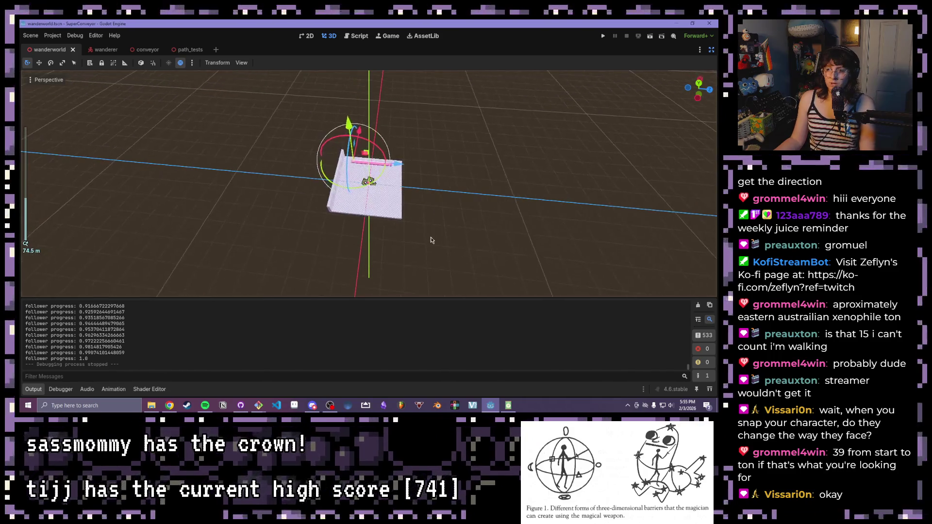
scroll(331, 141, "up", 5)
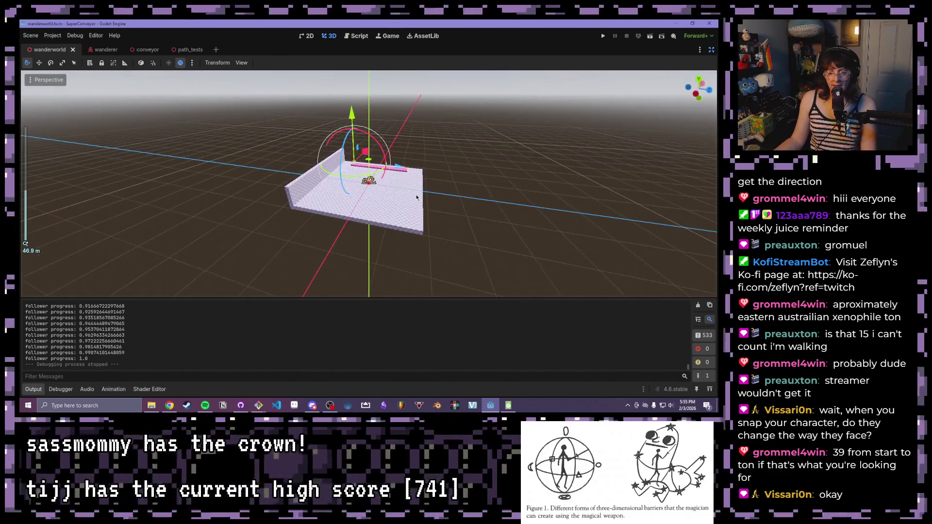
scroll(415, 197, "up", 4)
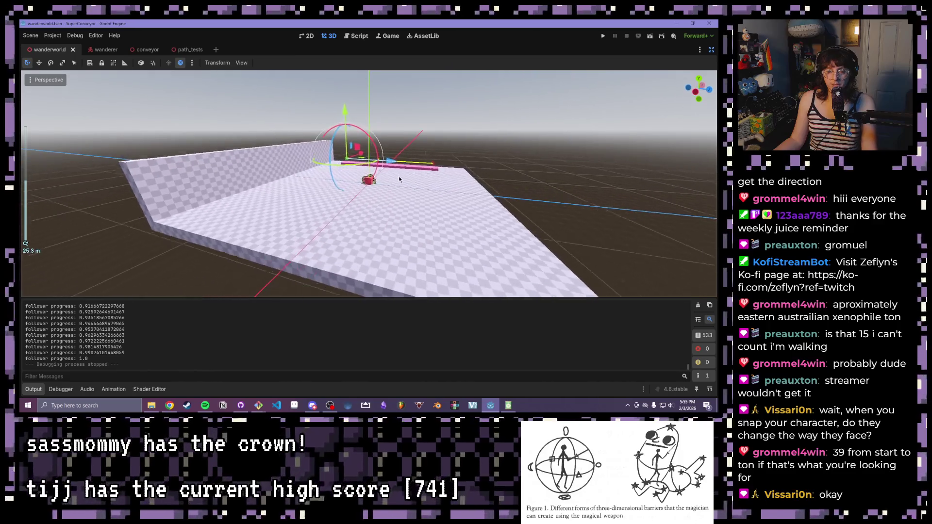
mouse_move(398, 180)
left_mouse_down()
mouse_move(383, 180)
mouse_move(386, 189)
left_mouse_up()
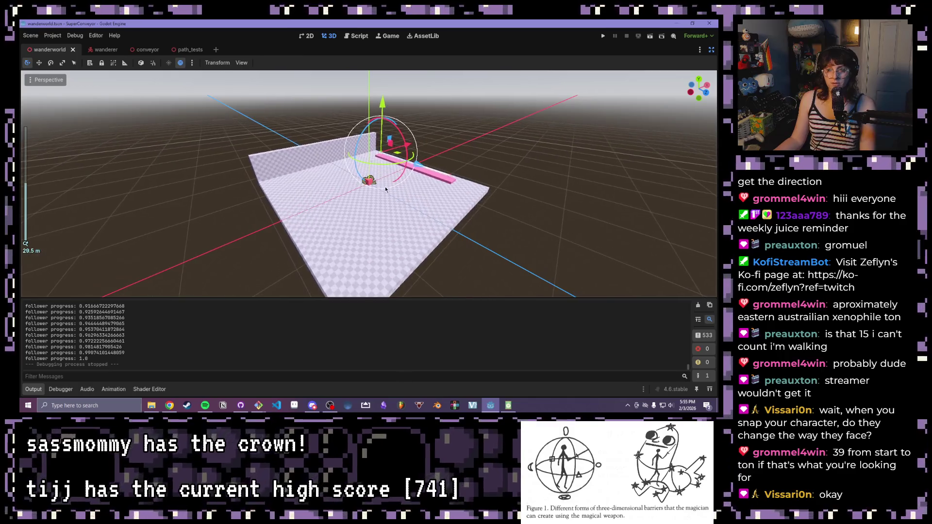
mouse_move(461, 243)
left_mouse_down()
mouse_move(332, 196)
mouse_move(409, 230)
mouse_move(330, 209)
mouse_move(421, 209)
mouse_move(393, 229)
mouse_move(460, 220)
left_mouse_up()
scroll(357, 215, "up", 2)
mouse_move(355, 215)
left_mouse_down()
mouse_move(397, 221)
mouse_move(317, 205)
left_mouse_up()
scroll(317, 205, "up", 2)
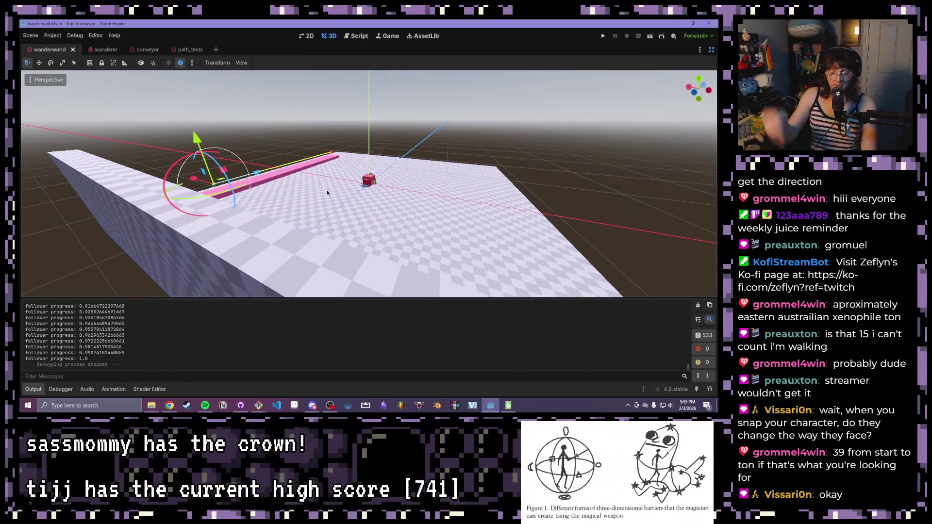
mouse_move(327, 191)
left_mouse_down()
mouse_move(363, 250)
mouse_move(339, 211)
mouse_move(350, 188)
left_mouse_up()
scroll(364, 251, "down", 1)
scroll(350, 187, "up", 1)
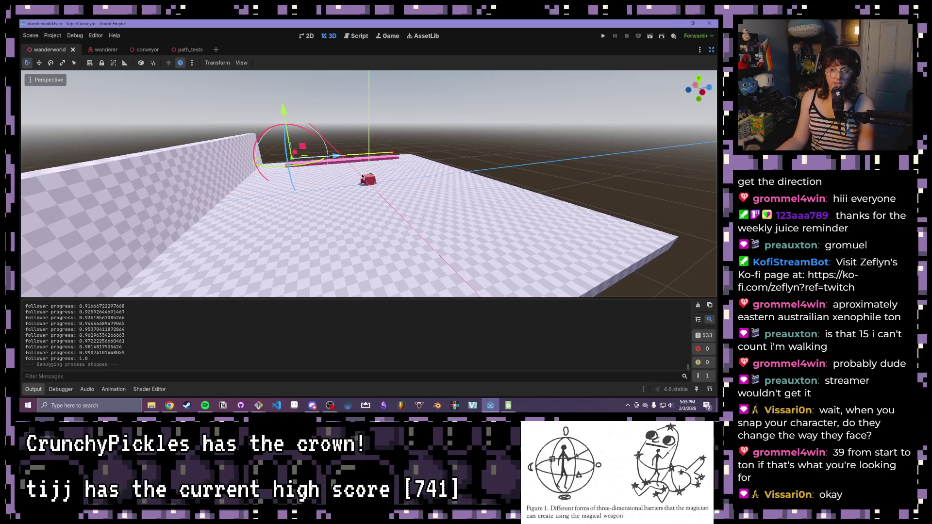
scroll(365, 175, "up", 10)
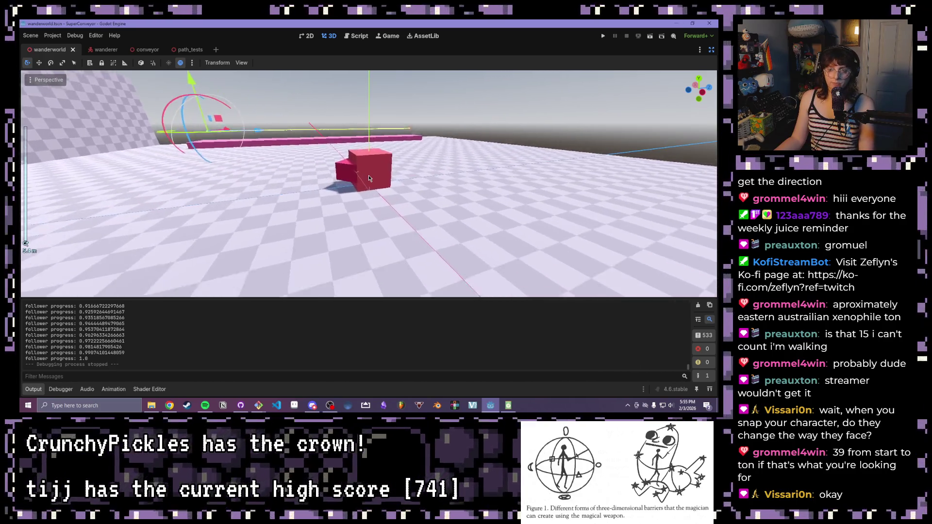
Select the Floor and test-run wanderworld, following the pink path, then stop the game
left_click(442, 170)
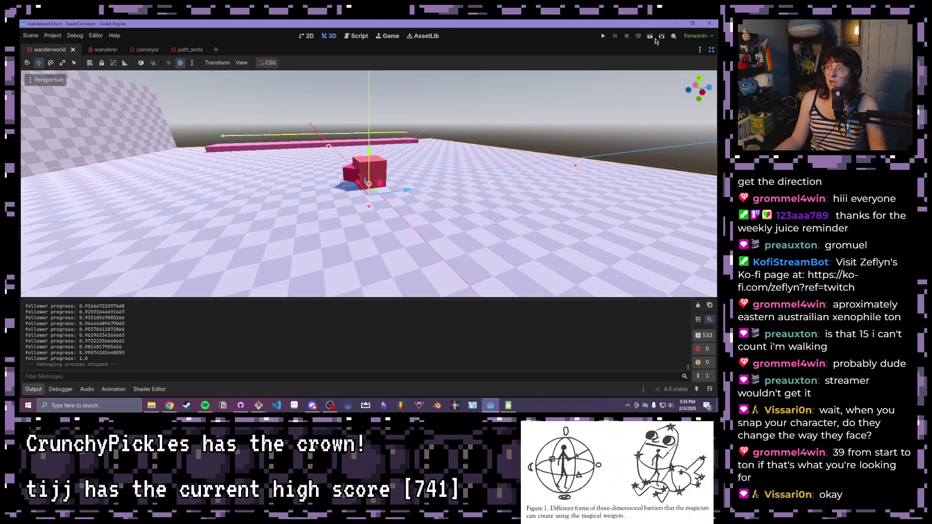
left_click(650, 37)
left_click(400, 172)
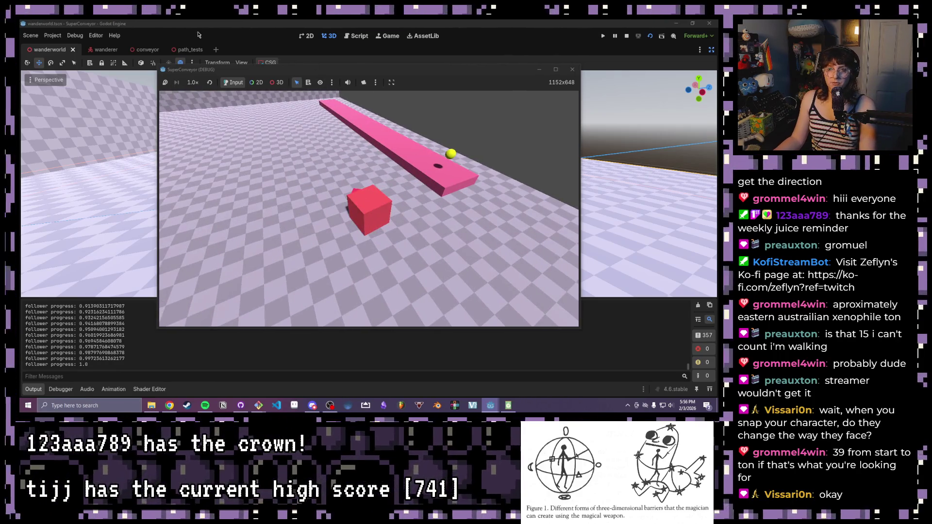
key("F8")
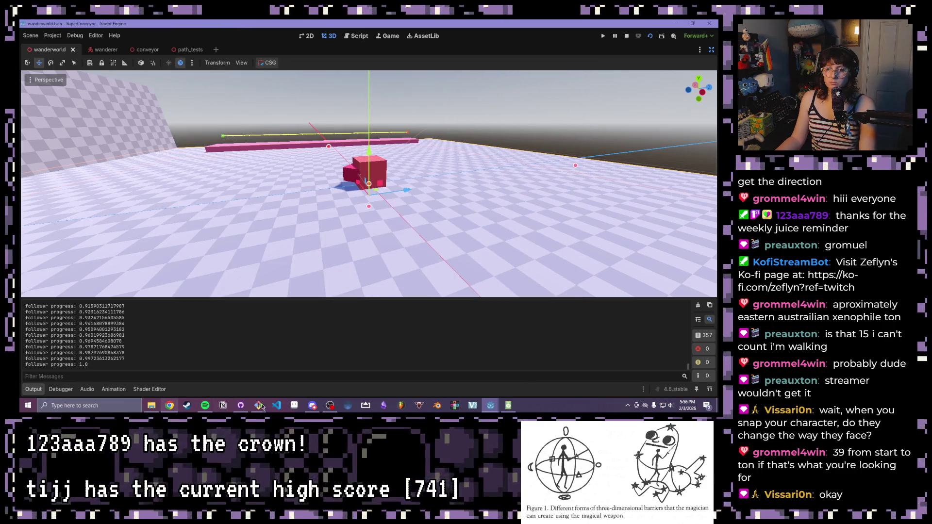
Exit distraction-free mode to restore the scene, file and inspector panels
mouse_move(489, 414)
left_click(464, 375)
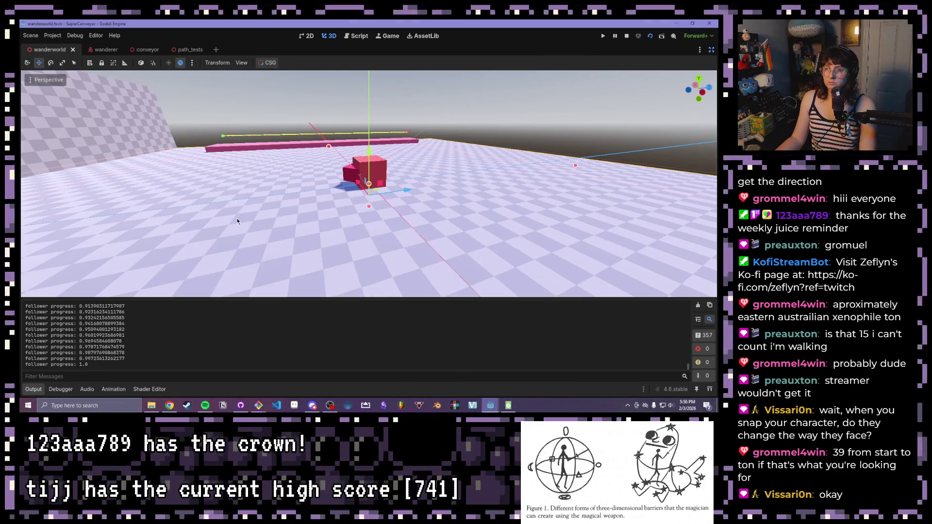
left_click(711, 50)
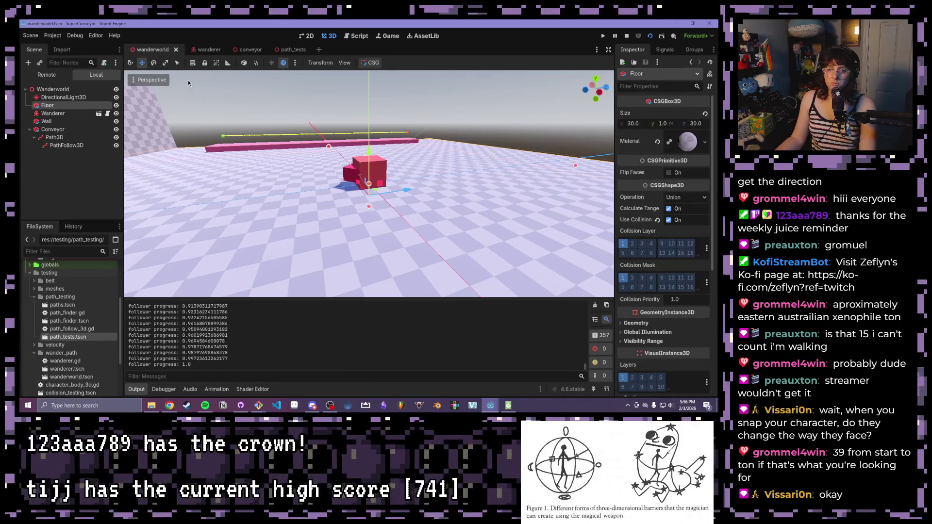
Collapse path_testing, open level.tscn, and pull the view back to see its five conveyors
scroll(76, 306, "up", 2)
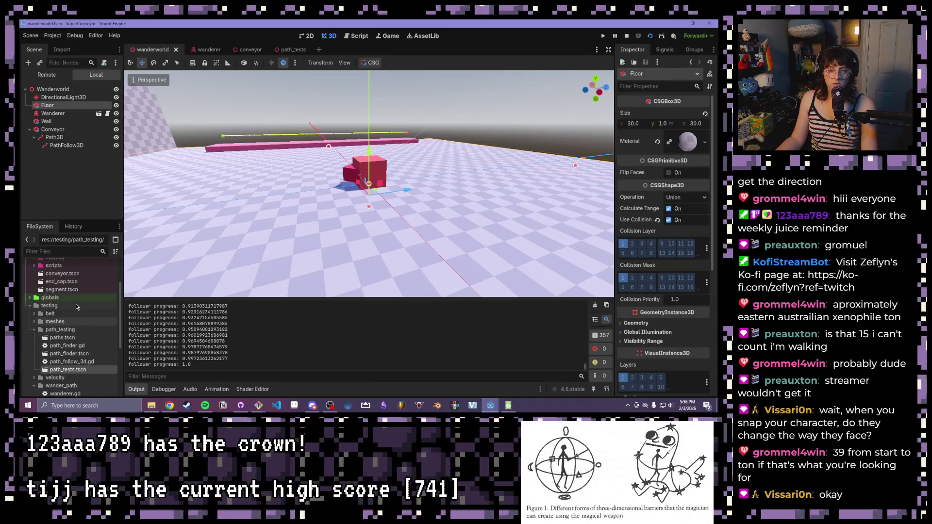
scroll(76, 306, "up", 4)
left_click(34, 346)
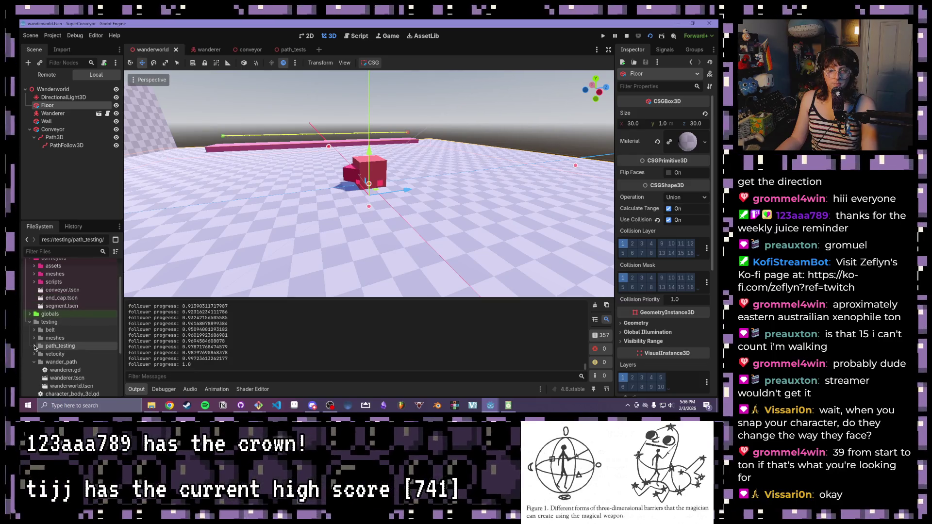
scroll(35, 346, "down", 8)
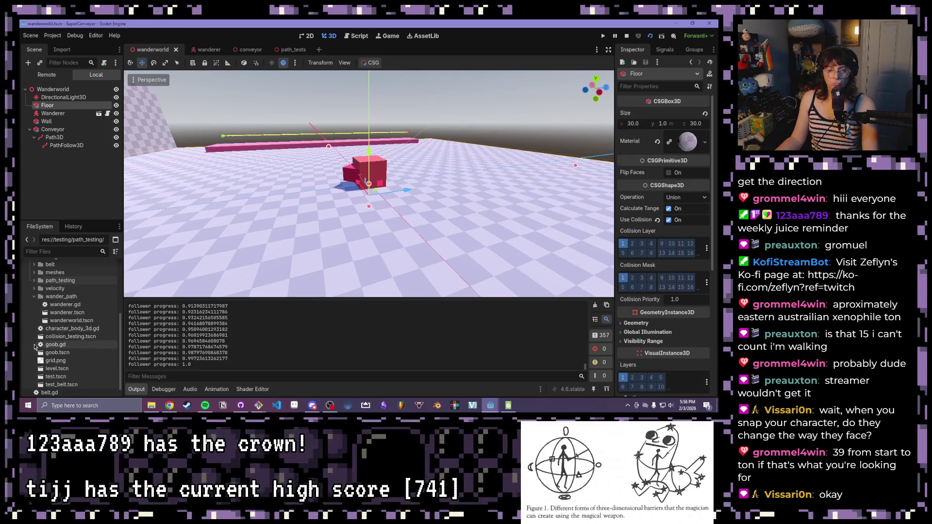
double_click(57, 369)
scroll(309, 168, "up", 5)
scroll(277, 217, "down", 3)
left_click_drag(277, 217, 257, 165)
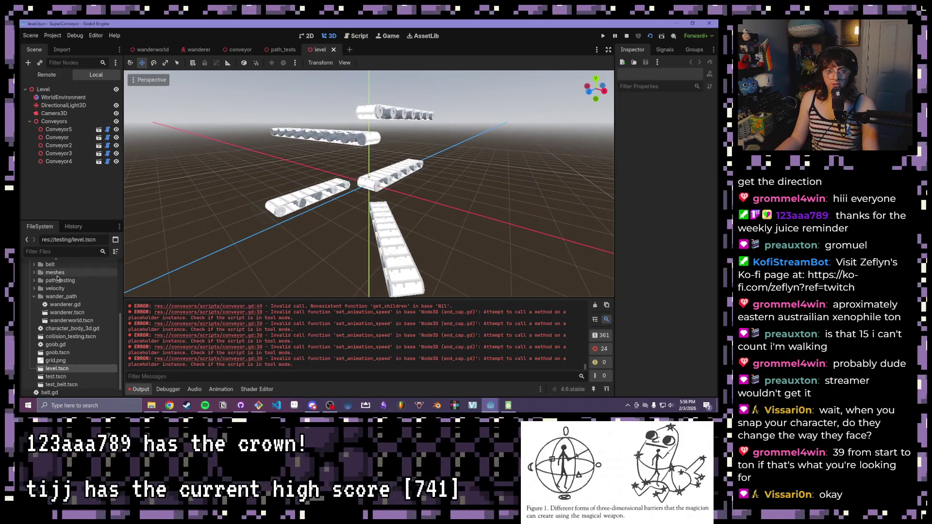
Drop conveyor.tscn into the level and move the new conveyor along X
scroll(57, 278, "up", 5)
mouse_move(63, 290)
left_mouse_down()
mouse_move(76, 215)
mouse_move(51, 132)
left_mouse_up()
mouse_move(437, 205)
left_mouse_down()
mouse_move(291, 196)
mouse_move(294, 218)
mouse_move(552, 153)
left_mouse_up()
key("g")
key("x")
left_click(291, 196)
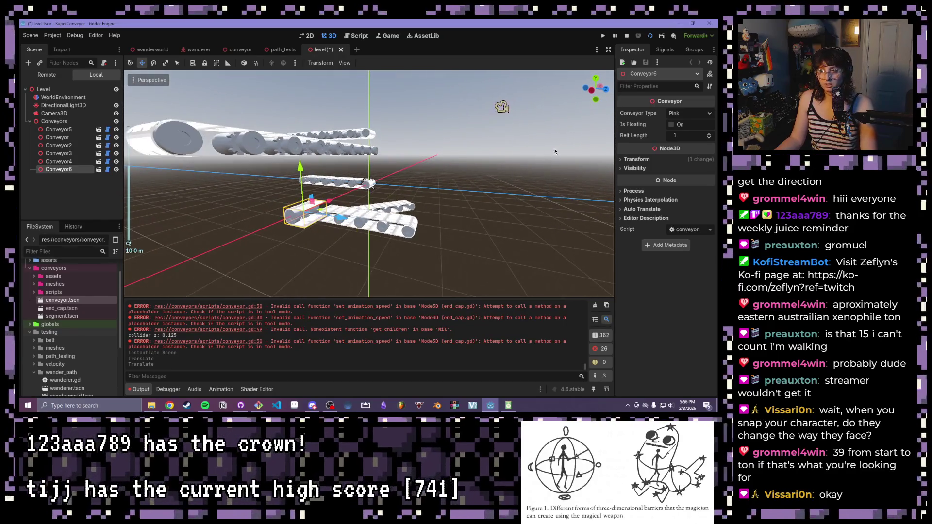
Make Conveyor6 floating with belt length 8, rotate it, then save and run
left_click(672, 125)
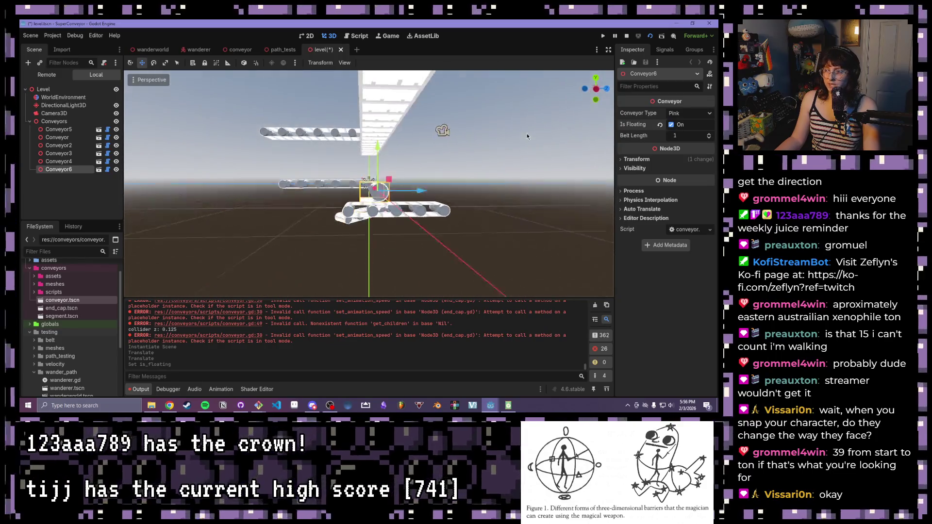
left_click(673, 127)
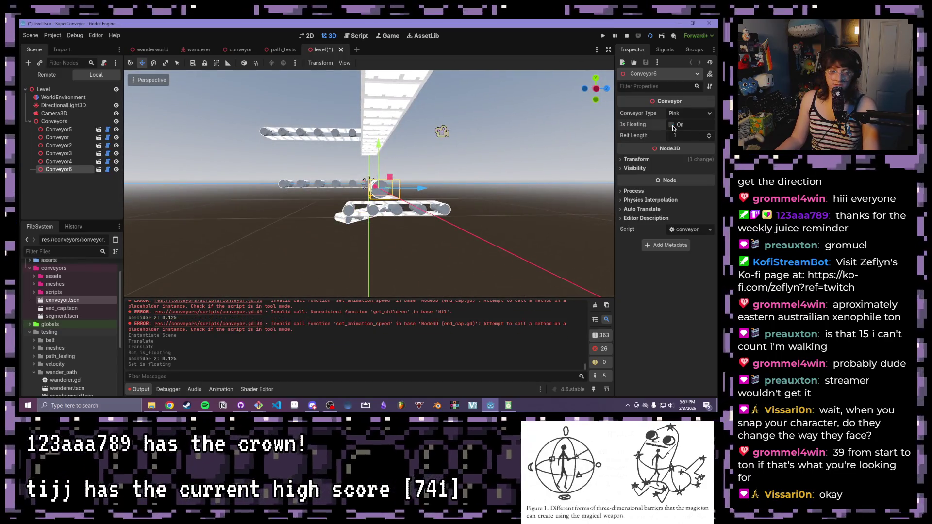
left_click(709, 136)
left_click(708, 136)
left_click(709, 137)
mouse_move(529, 137)
left_mouse_down()
mouse_move(450, 146)
mouse_move(349, 204)
mouse_move(326, 225)
mouse_move(321, 247)
mouse_move(347, 236)
mouse_move(345, 85)
left_mouse_up()
scroll(347, 236, "down", 2)
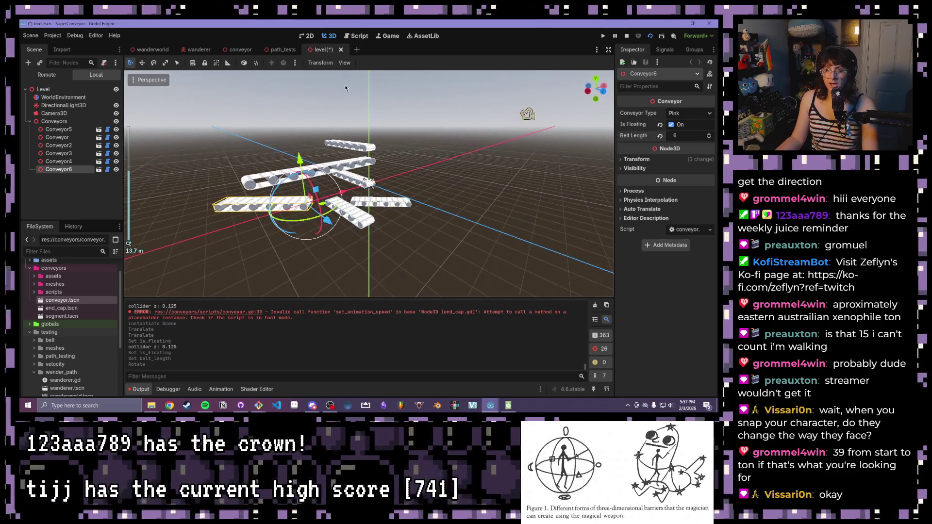
mouse_move(306, 221)
left_mouse_down()
mouse_move(330, 221)
mouse_move(290, 165)
mouse_move(616, 132)
left_mouse_up()
left_click(697, 115)
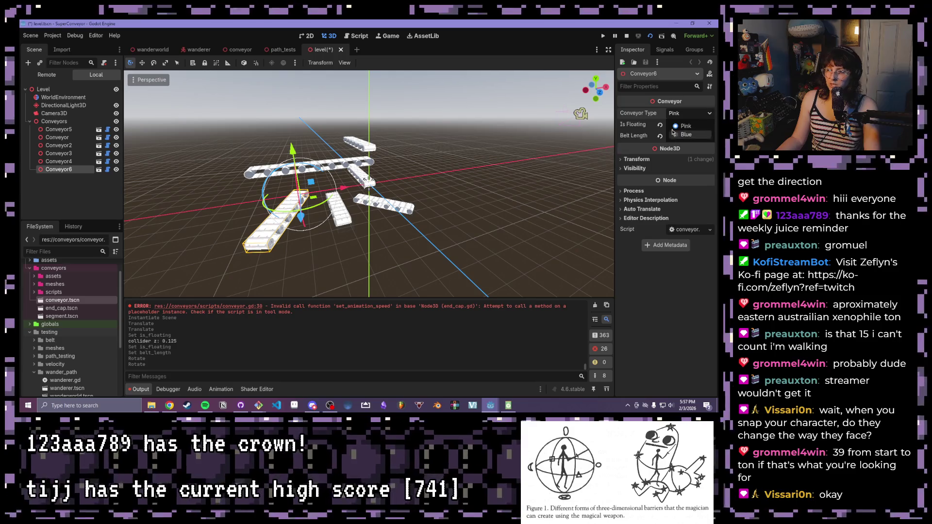
left_click_drag(458, 111, 464, 126)
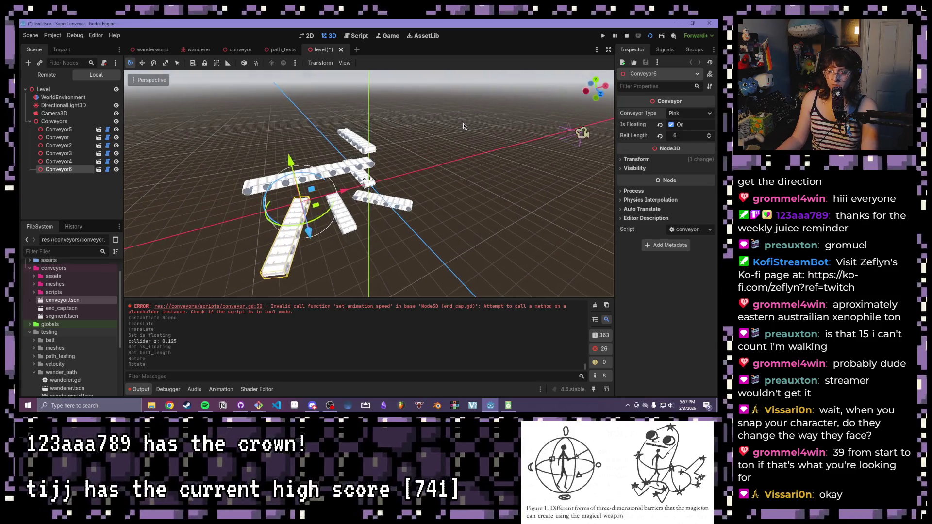
left_click(655, 36)
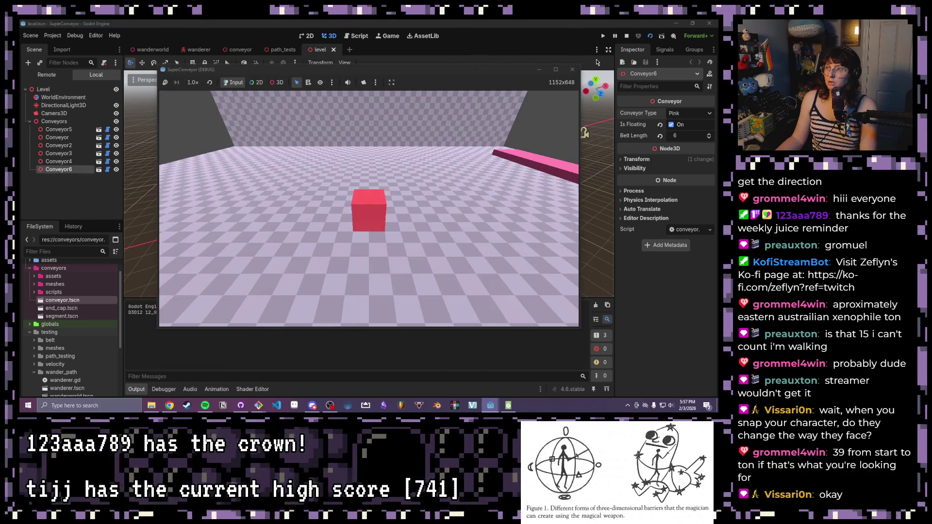
Restart the level run, free-look at the pink and blue belts with the 3D camera, then stop
left_click(572, 69)
left_click(640, 36)
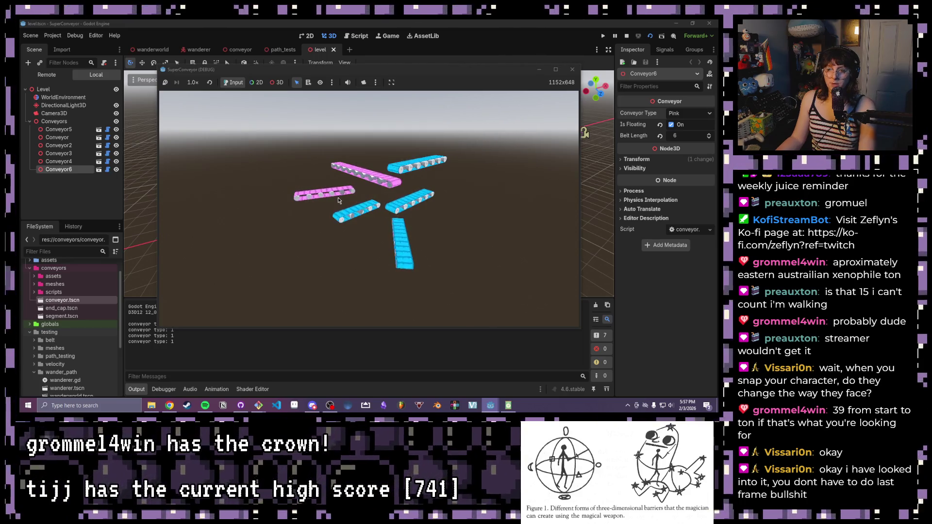
left_click(366, 84)
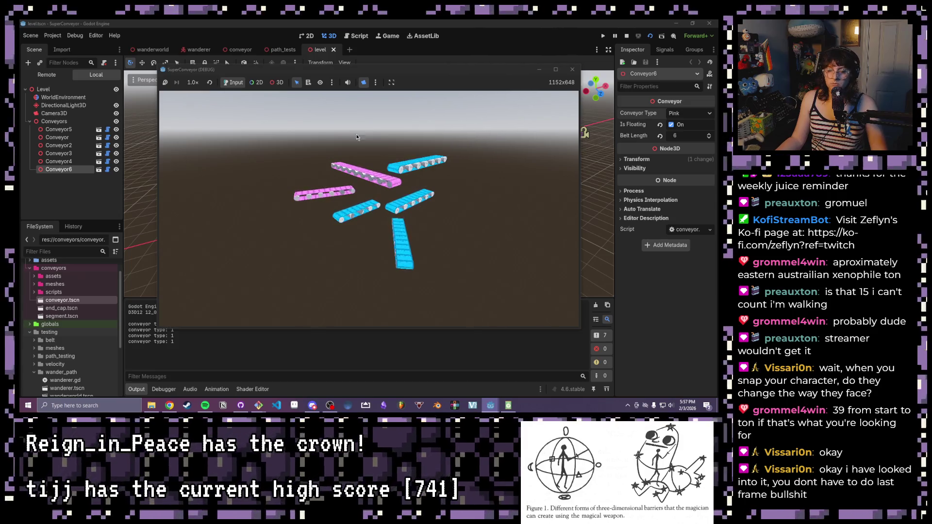
left_click(274, 83)
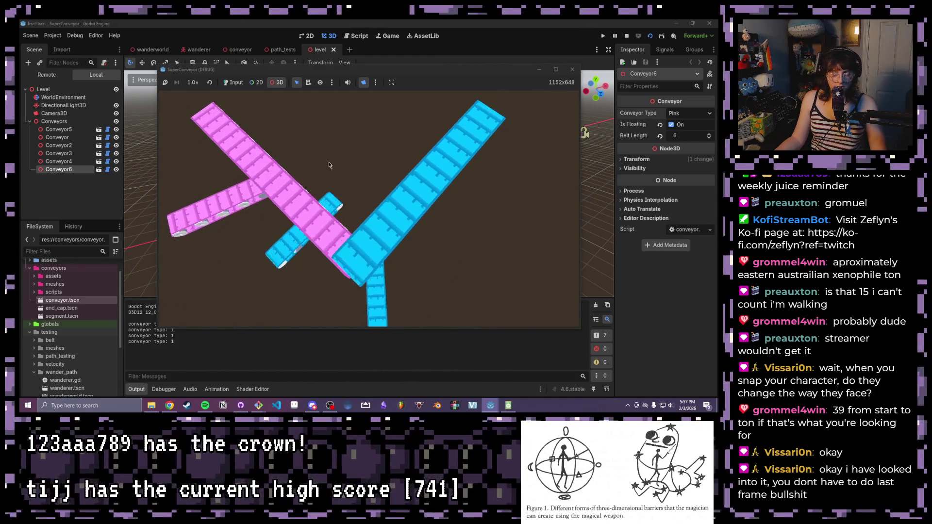
left_click(571, 73)
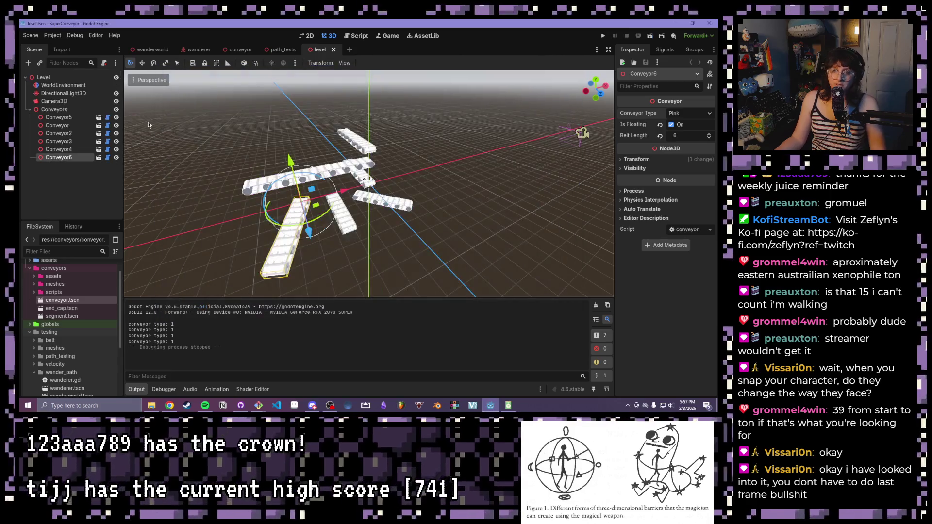
Open segment.tscn and play the AnimationPlayer's cycle animation
double_click(62, 316)
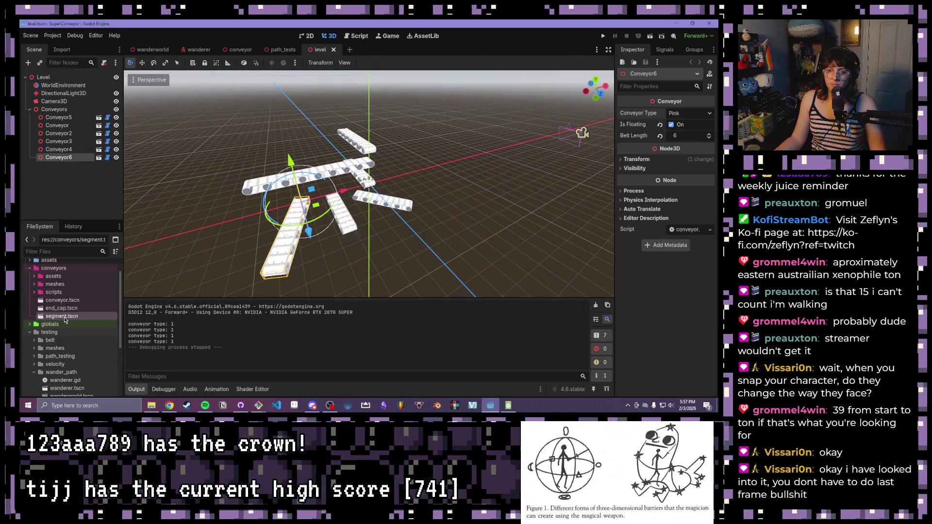
scroll(329, 249, "up", 3)
mouse_move(329, 248)
left_mouse_down()
mouse_move(329, 261)
mouse_move(371, 246)
mouse_move(370, 192)
mouse_move(338, 170)
left_mouse_up()
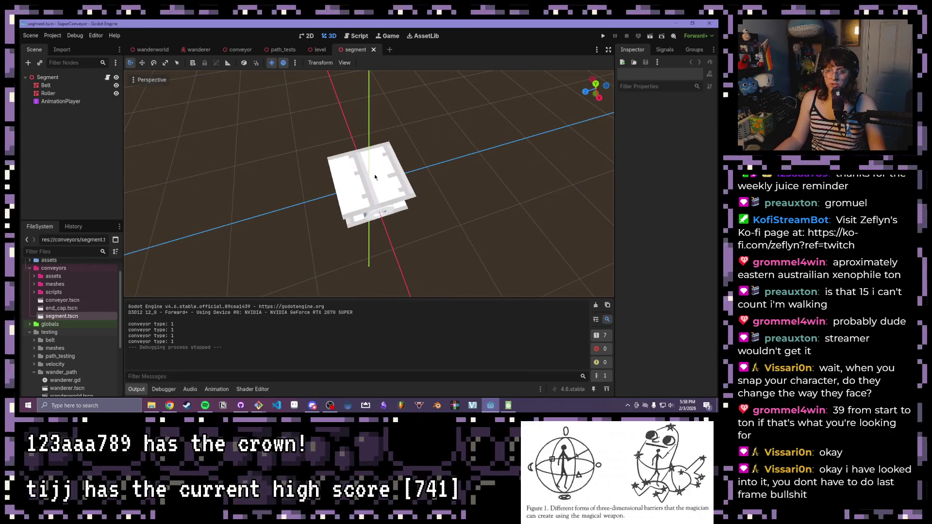
left_click(61, 101)
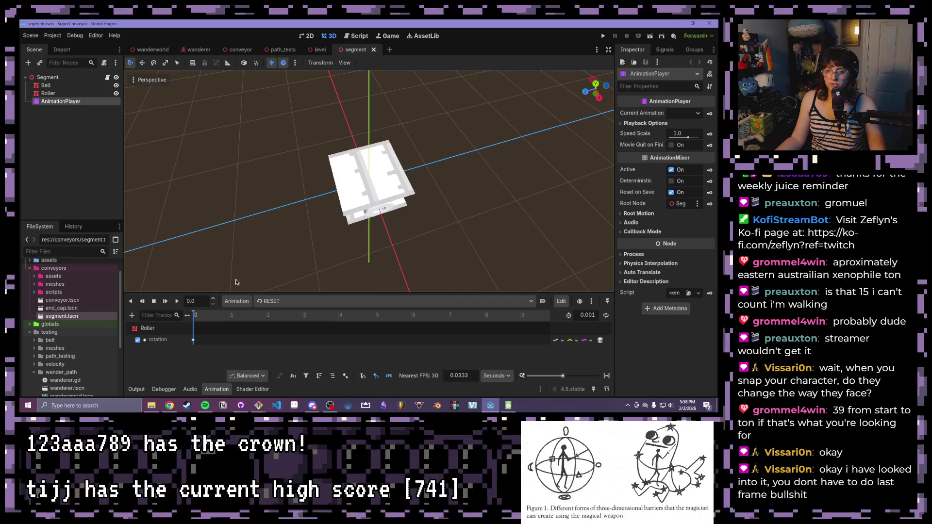
left_click(284, 301)
left_click(284, 324)
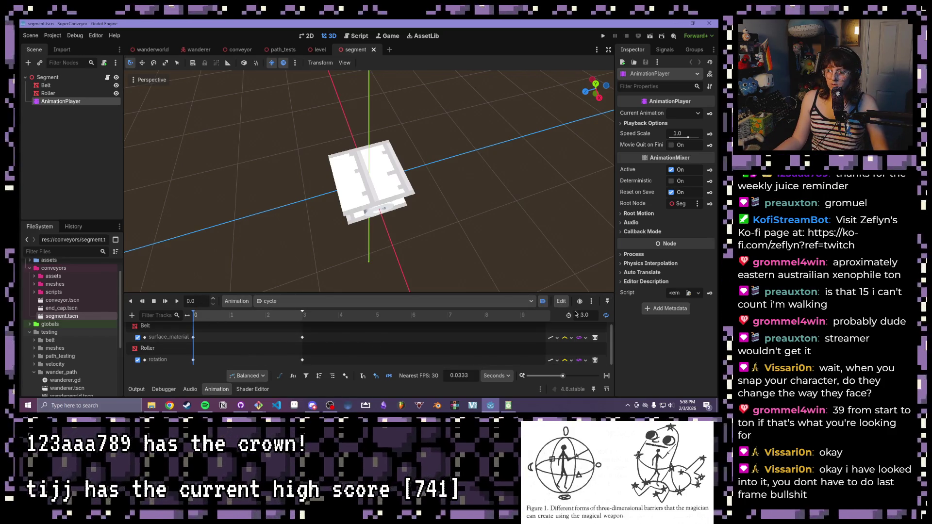
left_click(178, 302)
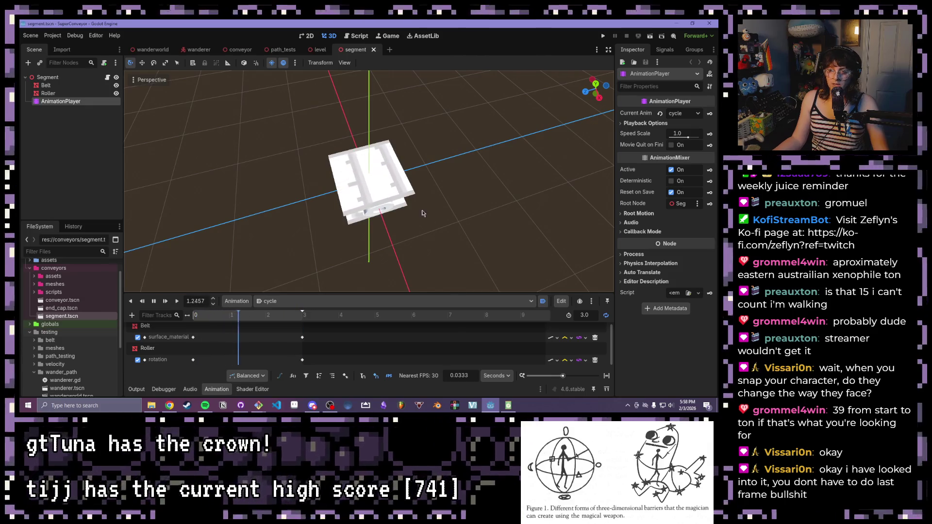
Snap to front view and orbit in close above the belt and roller
key("KP_1")
mouse_move(192, 181)
left_mouse_down()
mouse_move(238, 176)
mouse_move(245, 205)
mouse_move(281, 219)
mouse_move(349, 214)
mouse_move(321, 209)
left_mouse_up()
scroll(238, 177, "up", 2)
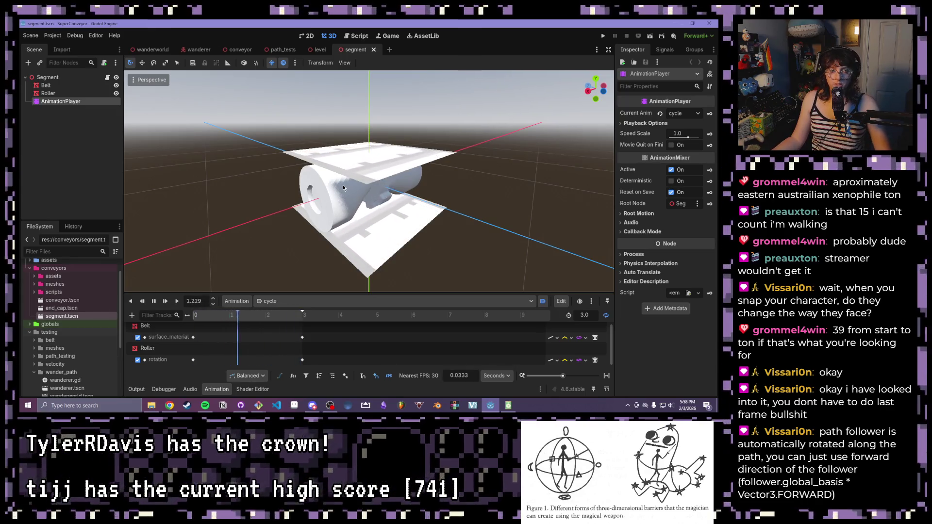
Bring up wanderer.gd and hide the side docks for full-width code
left_click(359, 38)
scroll(314, 102, "down", 3)
scroll(315, 101, "up", 5)
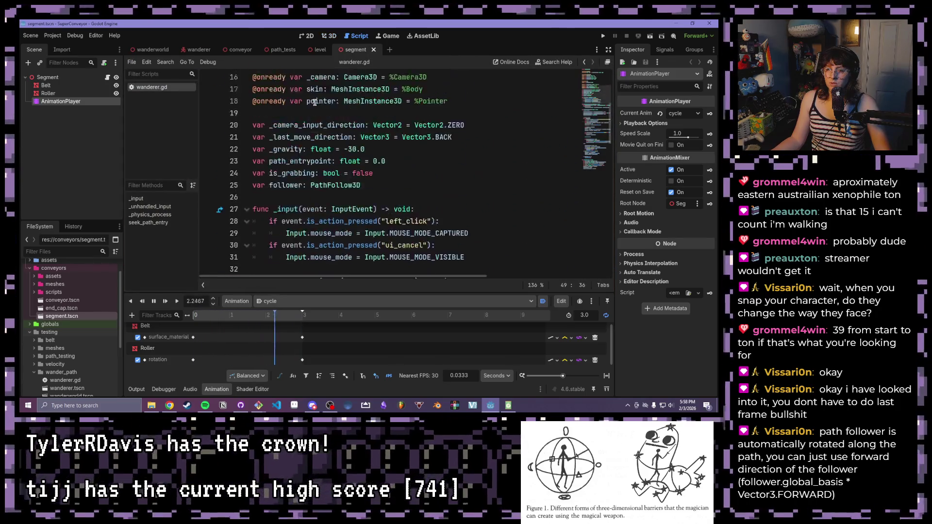
scroll(268, 147, "down", 5)
scroll(268, 147, "down", 6)
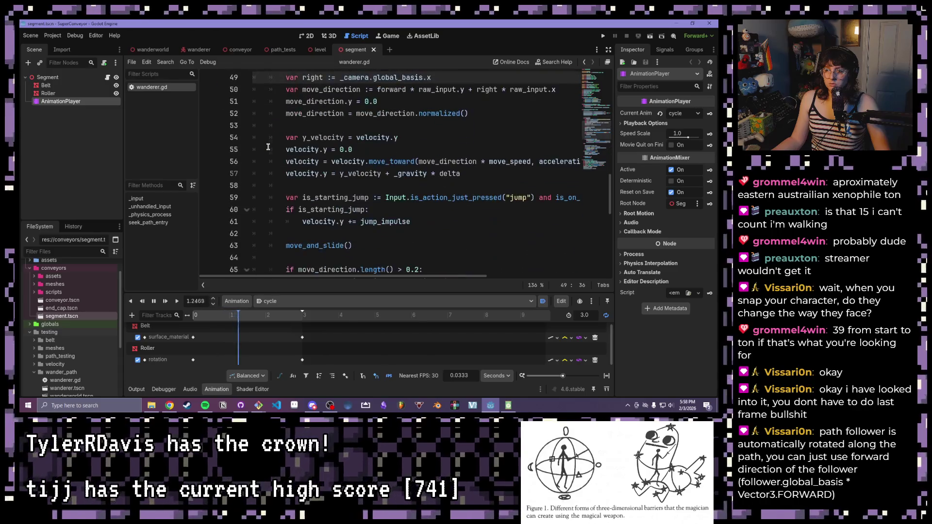
scroll(268, 146, "up", 2)
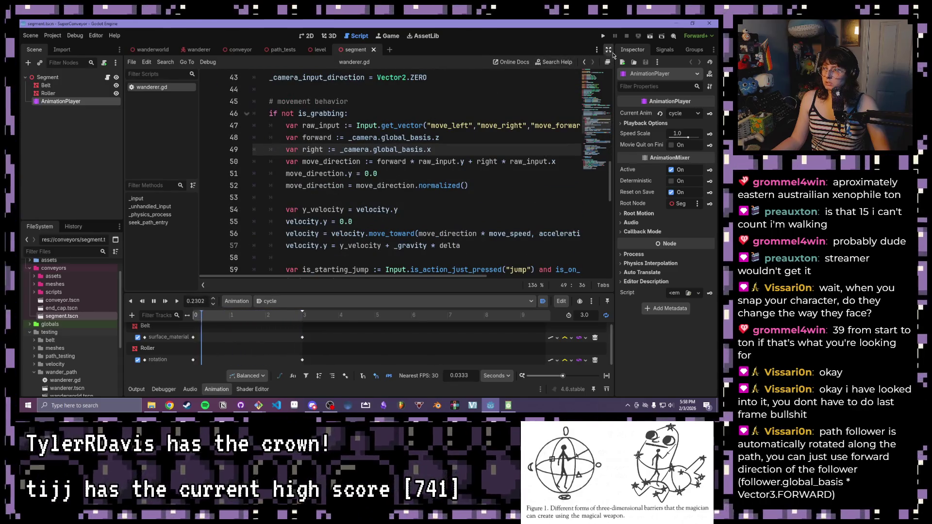
key("ctrl+shift+F11")
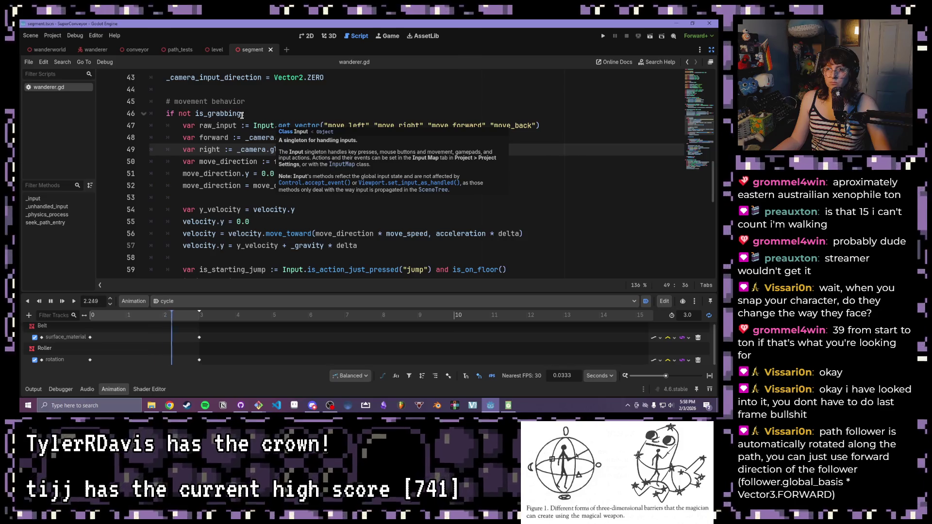
Delete the blank line under else:
scroll(240, 114, "down", 5)
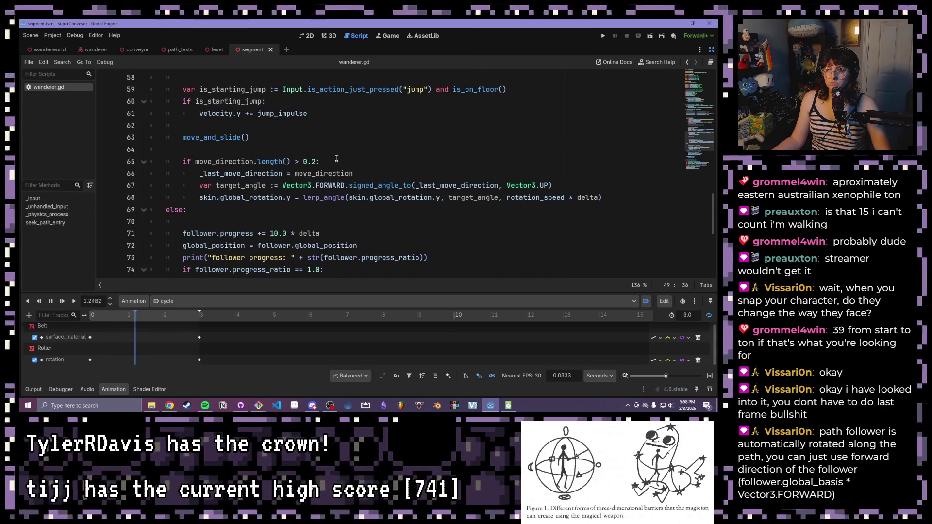
scroll(242, 146, "down", 1)
left_click(244, 185)
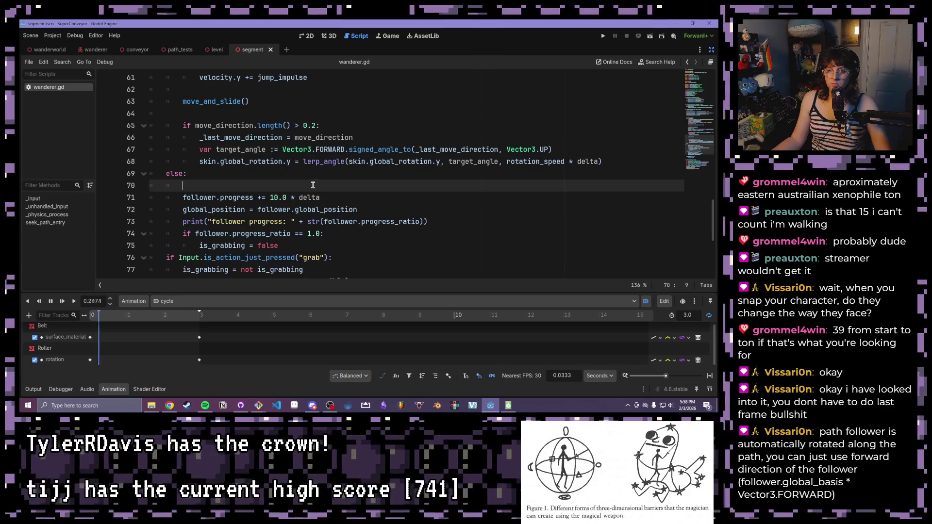
key("BackSpace")
key("BackSpace")
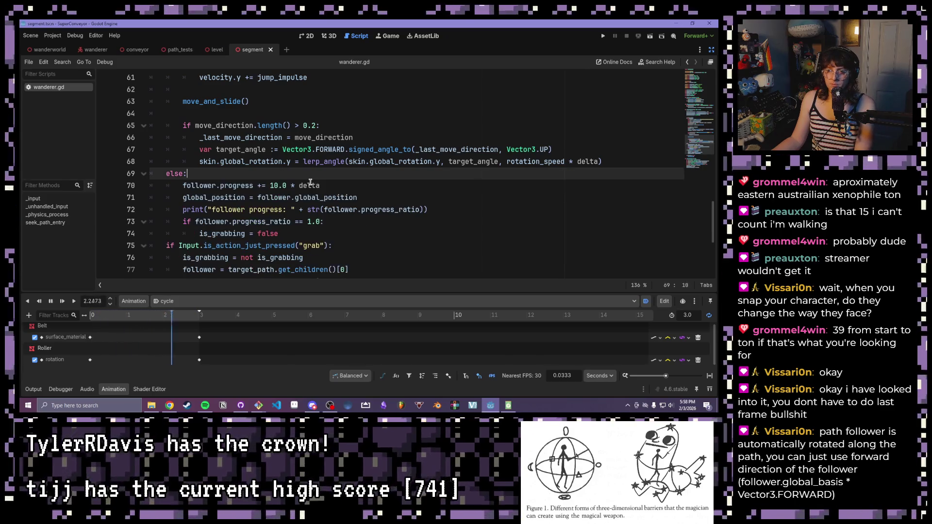
scroll(339, 183, "down", 1)
Start a new line after the follower progress print and type 'basis'
left_click(436, 173)
key("Return")
type("fo")
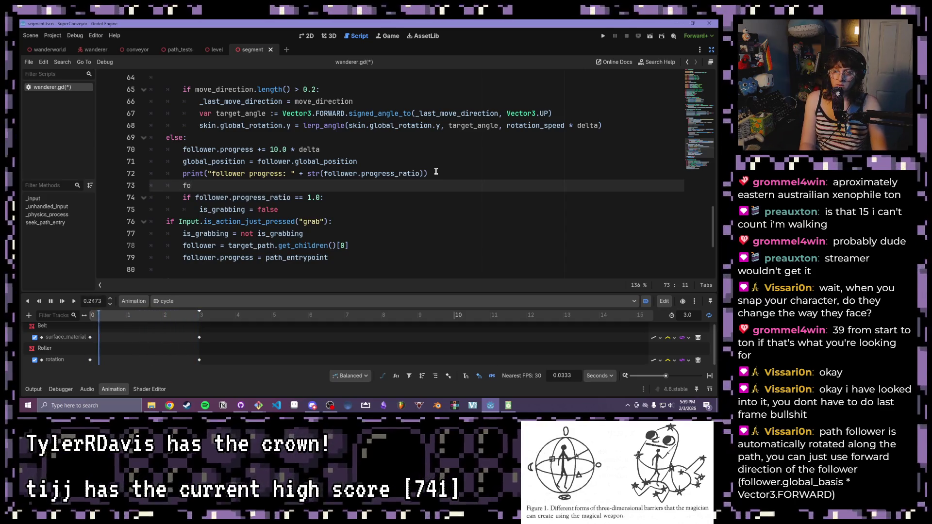
key("BackSpace")
key("BackSpace")
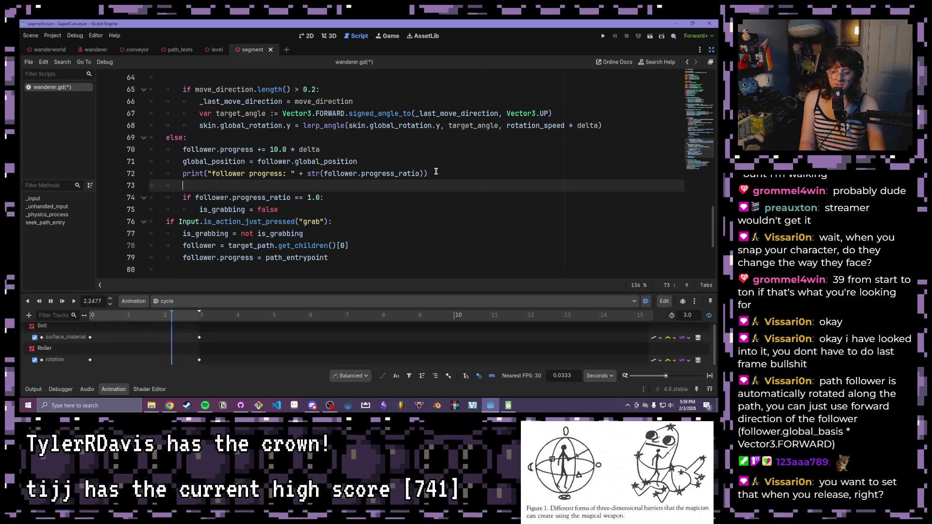
type("basis")
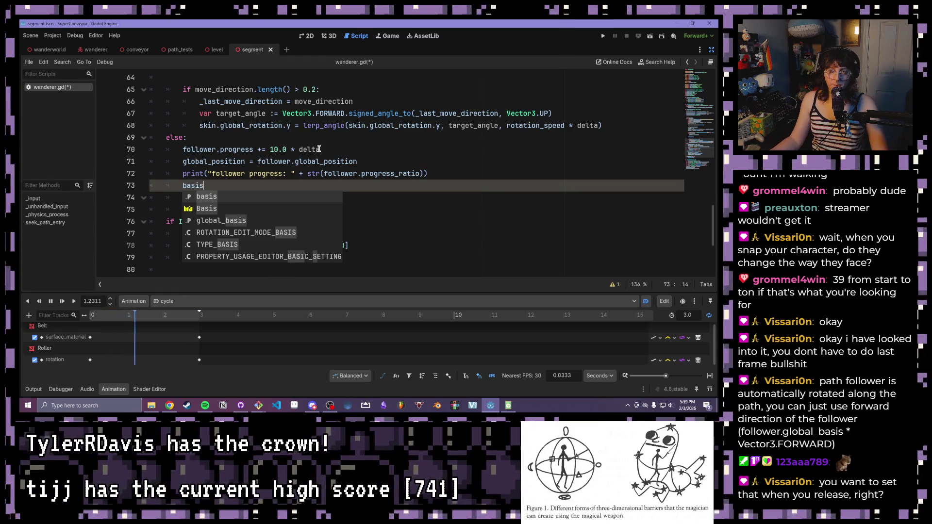
Remove the stray 'basis' line 73
left_click(350, 149)
left_click(212, 188)
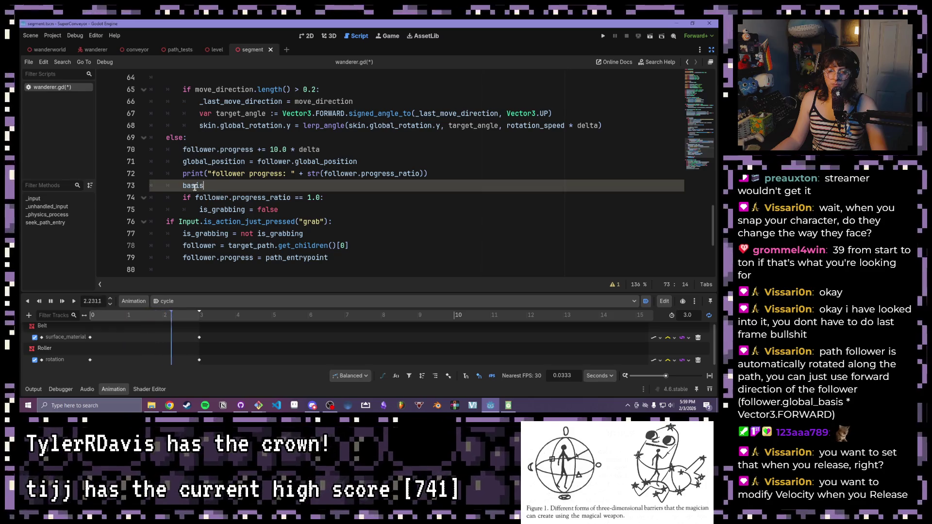
key("shift+Home")
key("BackSpace")
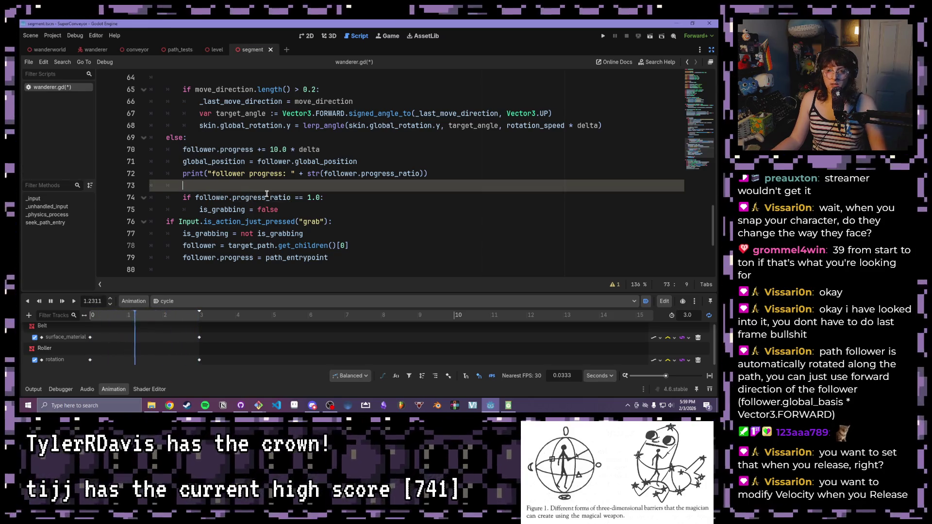
key("BackSpace")
key("BackSpace")
key("BackSpace")
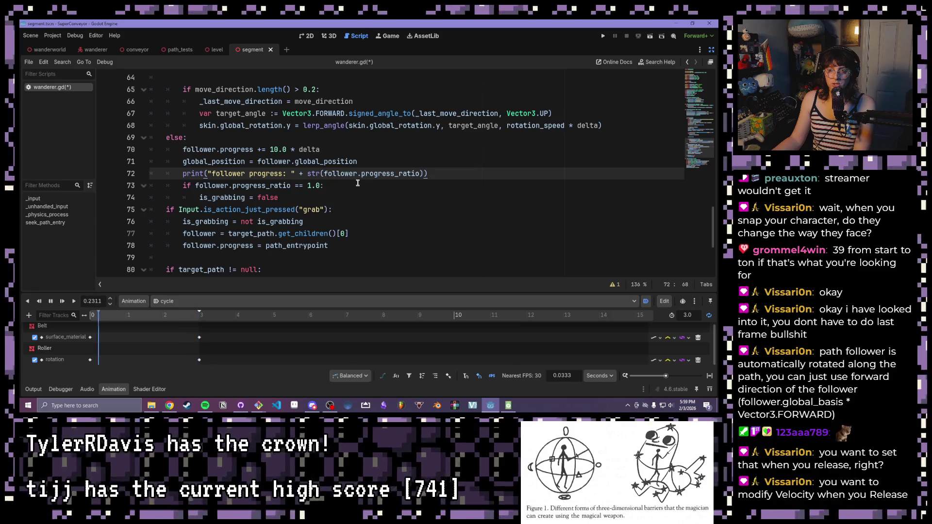
Add 'global_basis = follower.global_basis' inside the progress_ratio == 1.0 branch
key("Down")
key("Return")
type("basis")
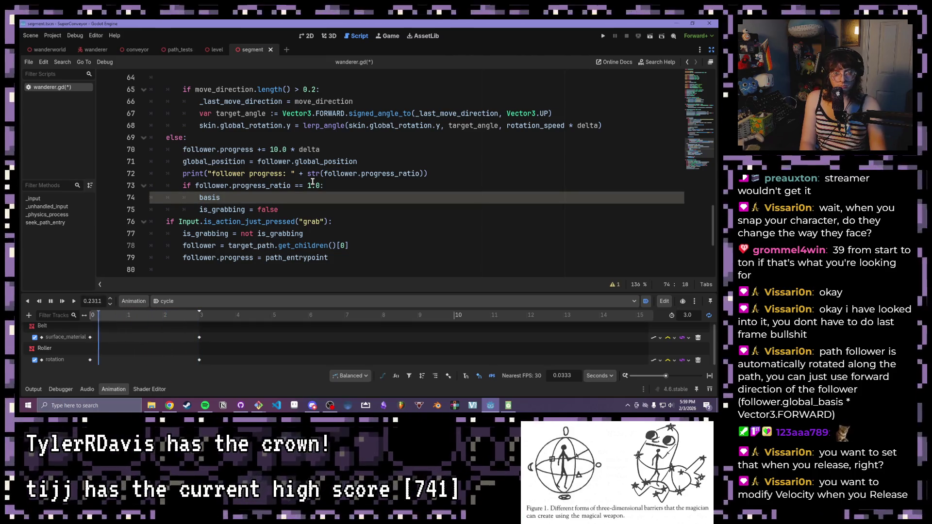
key("BackSpace")
key("BackSpace")
key("BackSpace")
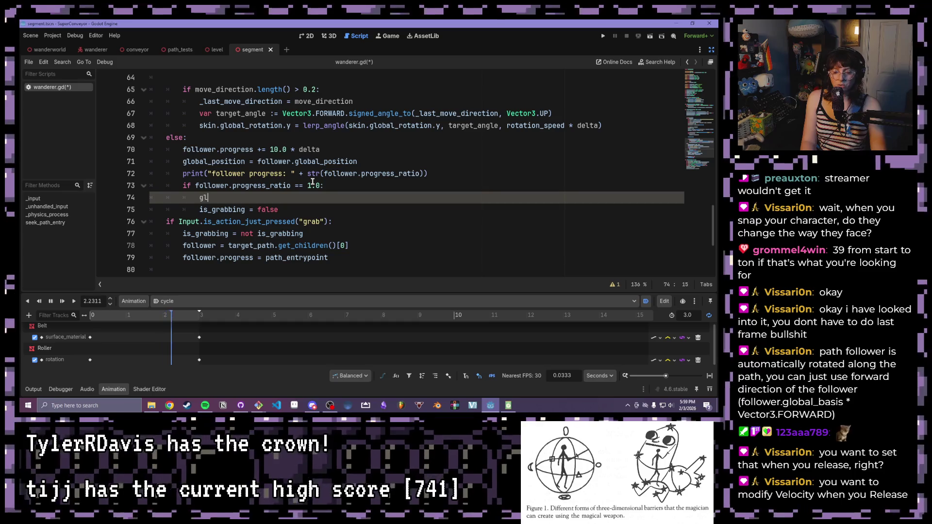
type("global_basis")
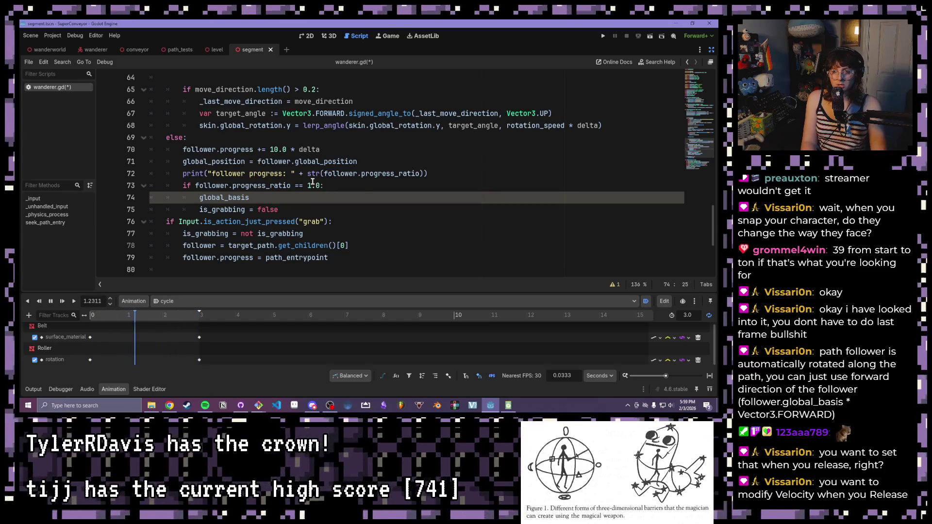
type(" = foll")
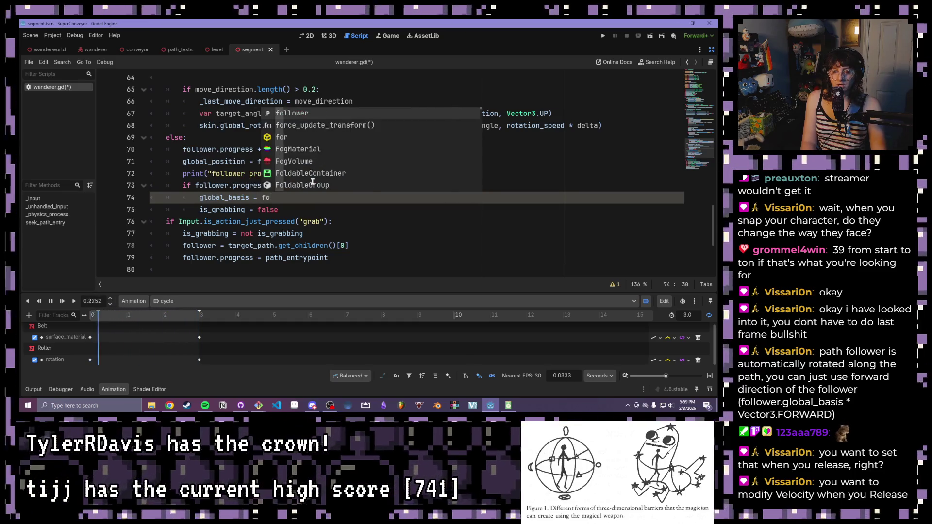
key("Return")
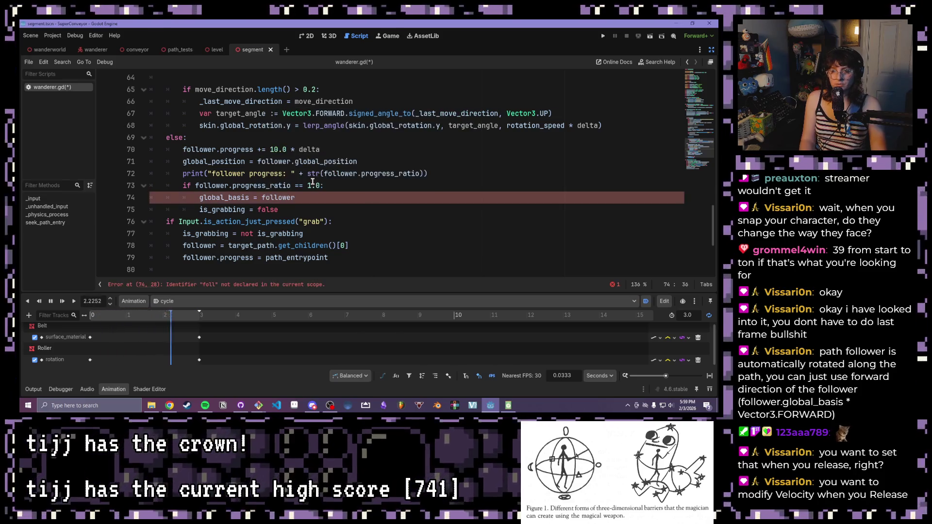
type(".gl")
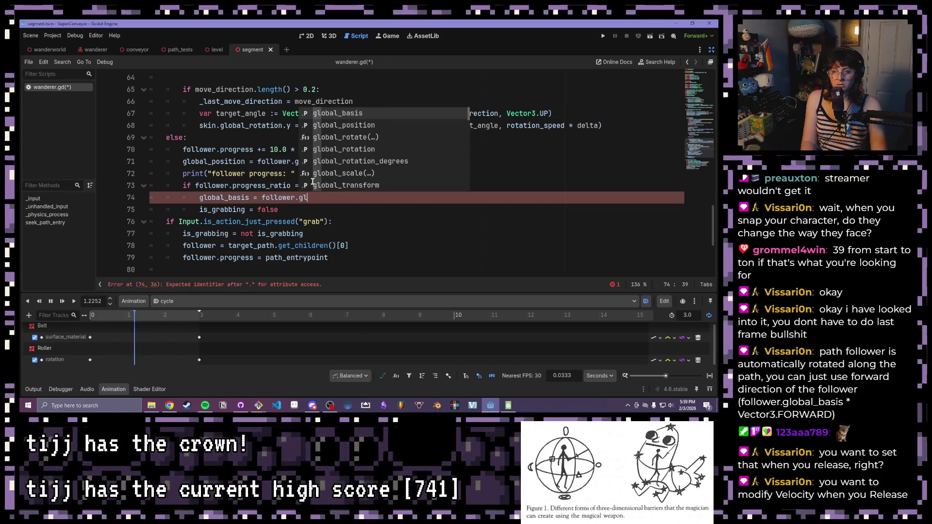
key("Return")
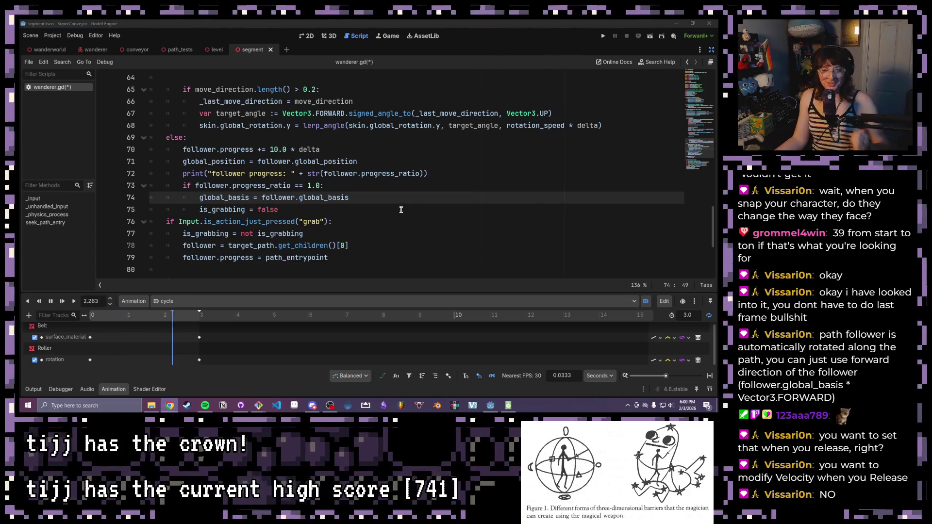
Select and review the new global_basis assignment on line 74
left_click(316, 209)
left_click(385, 187)
left_click(378, 199)
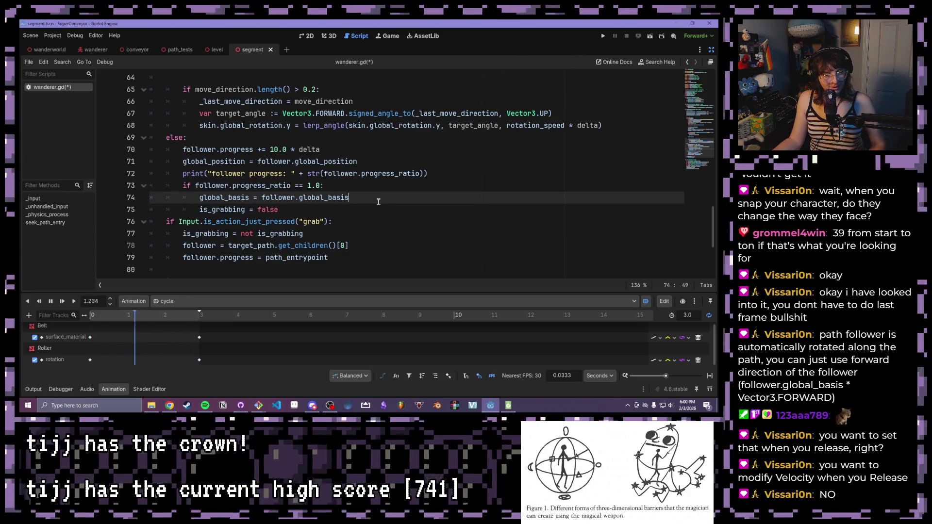
left_click_drag(378, 199, 202, 197)
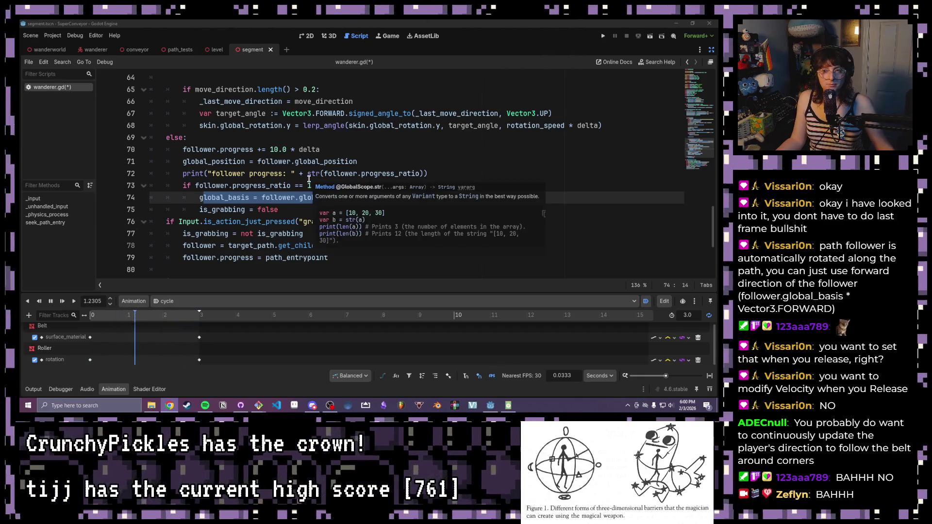
left_click(270, 198)
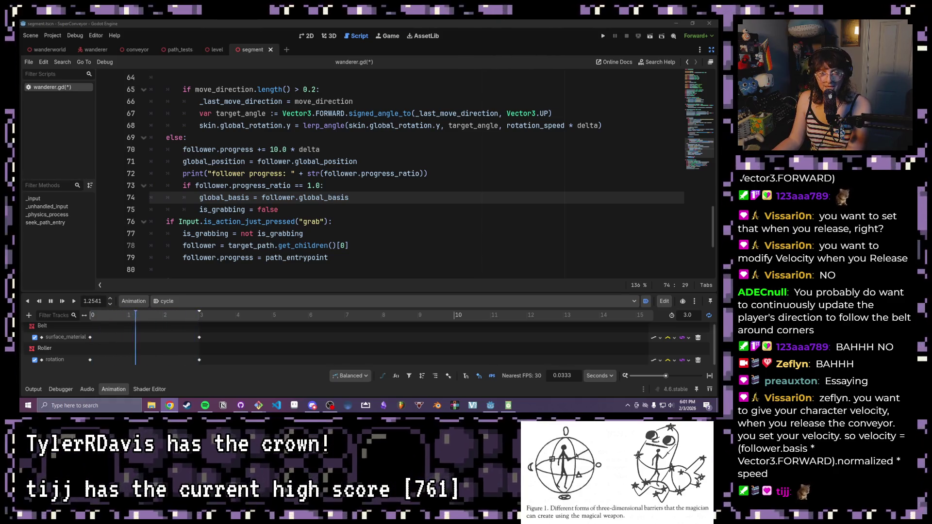
left_click_drag(349, 198, 194, 197)
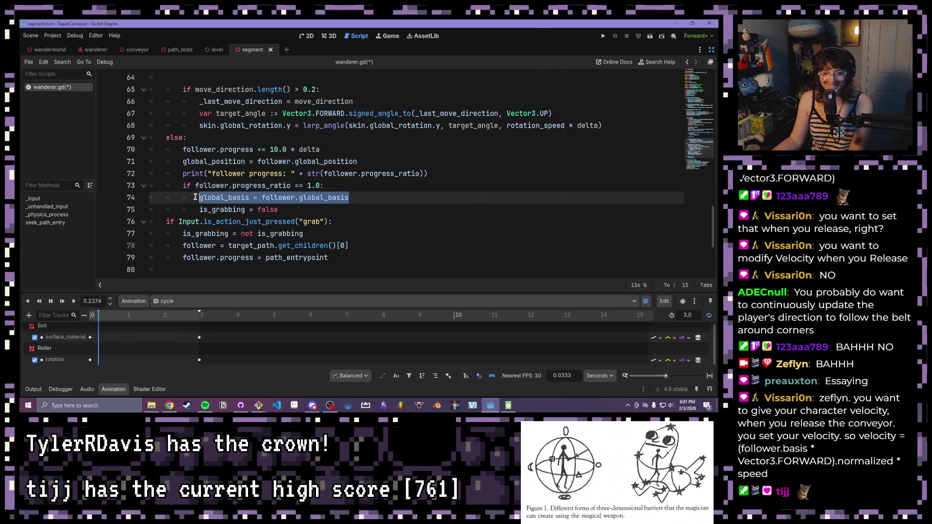
Delete the global_basis line and start a new line under is_grabbing = false
key("BackSpace")
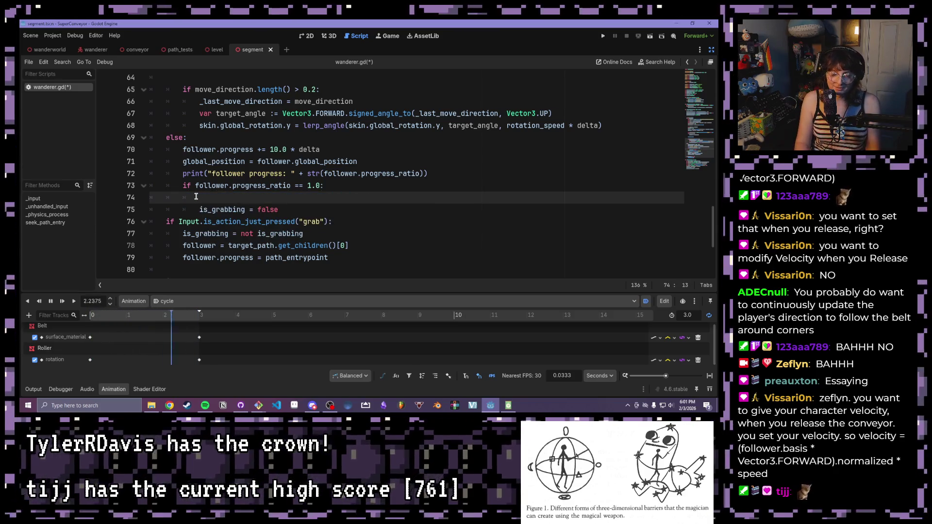
key("Delete")
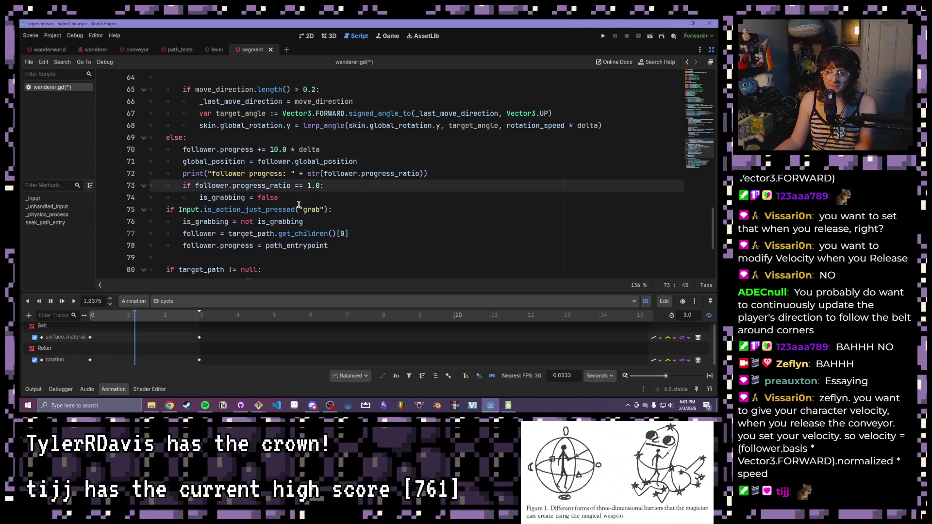
key("End")
key("Return")
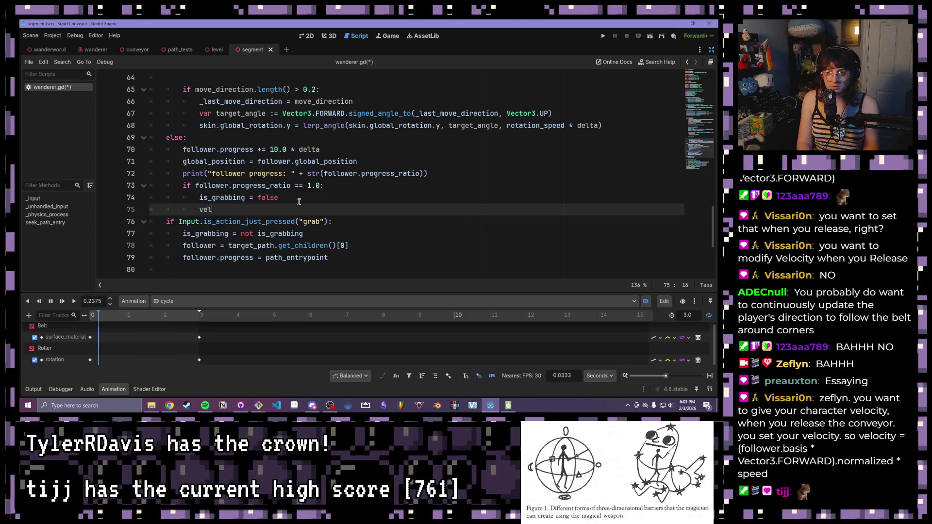
Write velocity = (follower.basis * Vector3.FORWARD).normalized() * 10.0 using autocomplete
type("ocity")
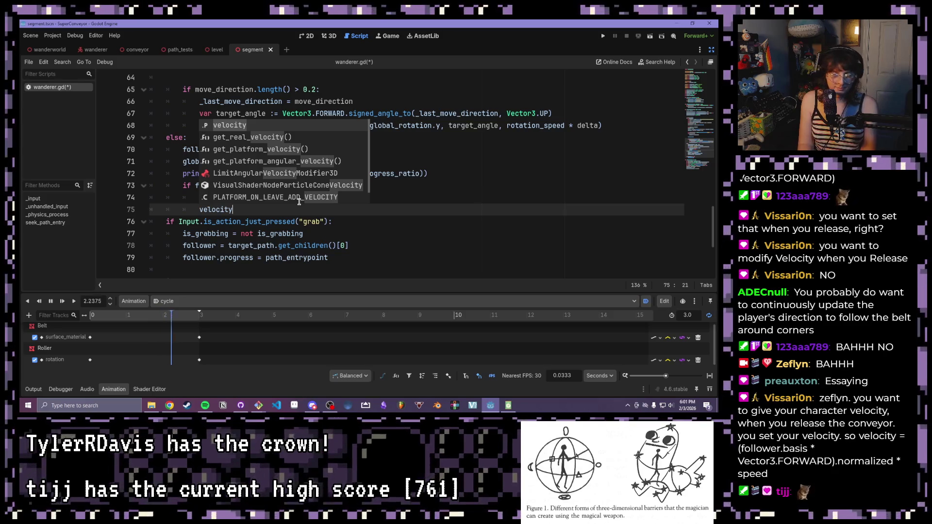
type(" = follo")
key("BackSpace")
key("BackSpace")
key("BackSpace")
type("(follo")
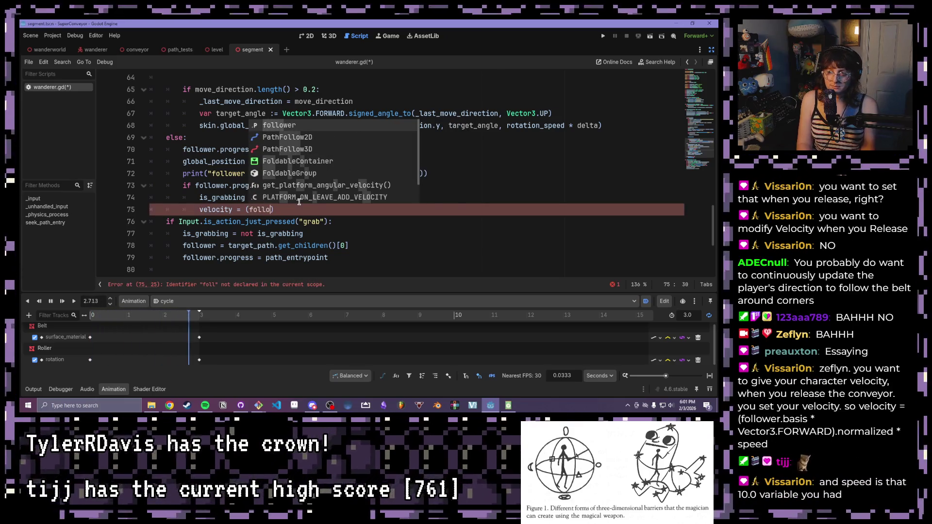
key("Return")
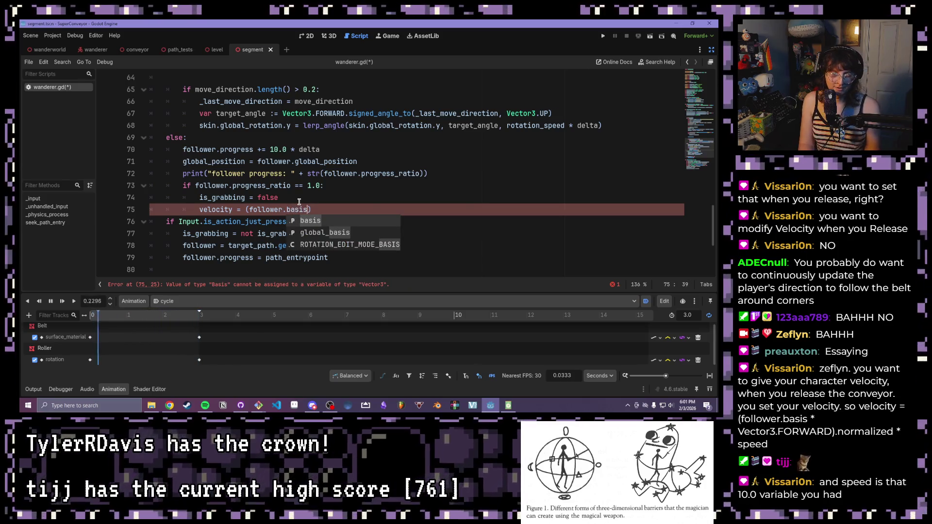
type("* ")
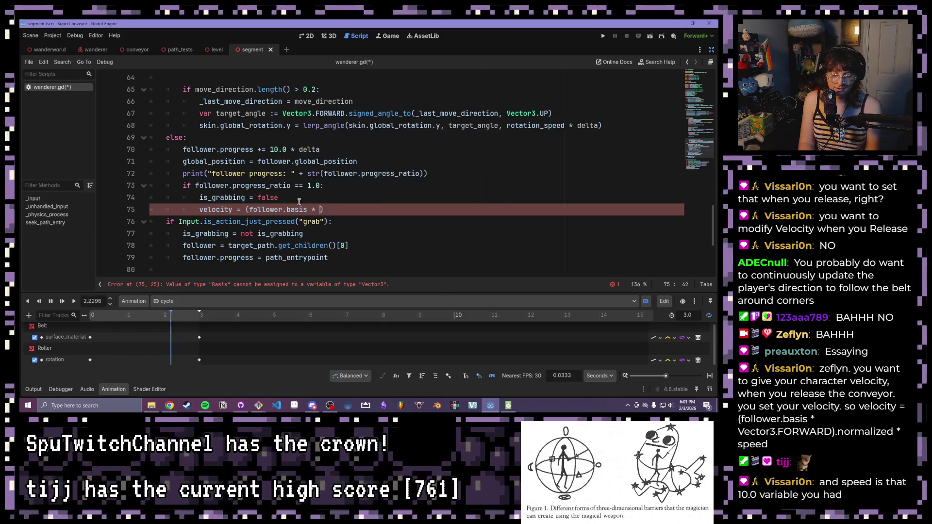
type("ecort")
key("BackSpace")
key("BackSpace")
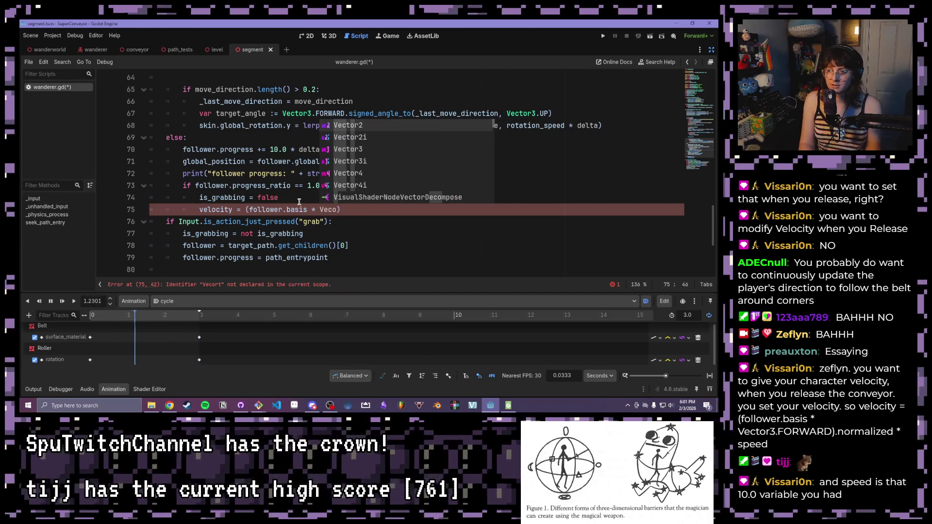
key("BackSpace")
type("tor3.")
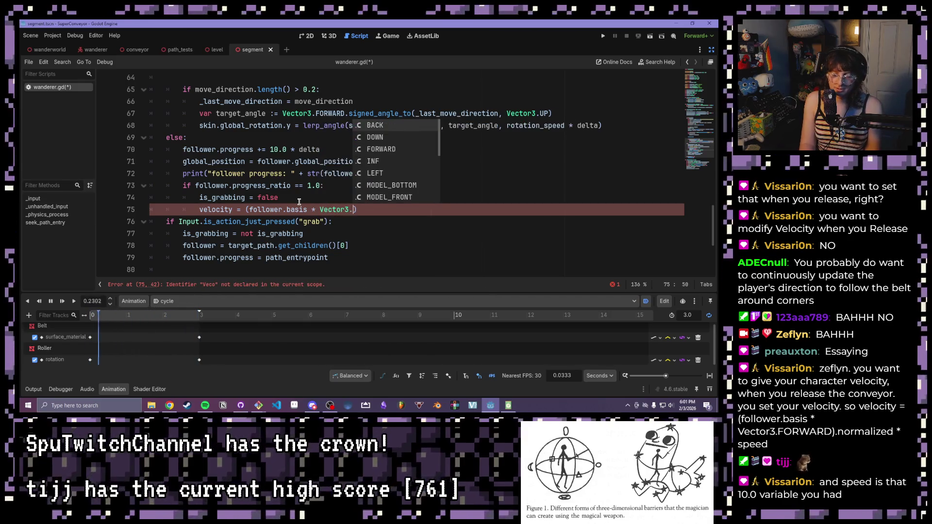
type("FFOR")
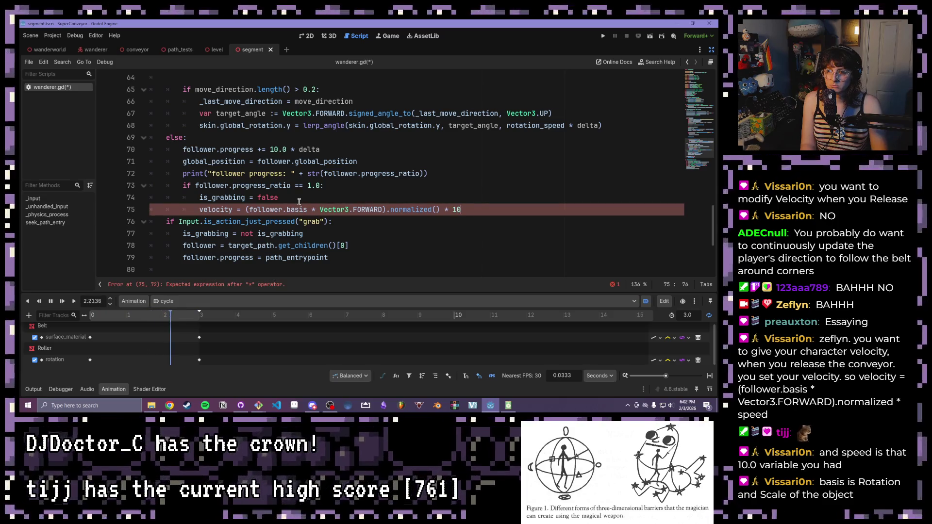
left_click(300, 202)
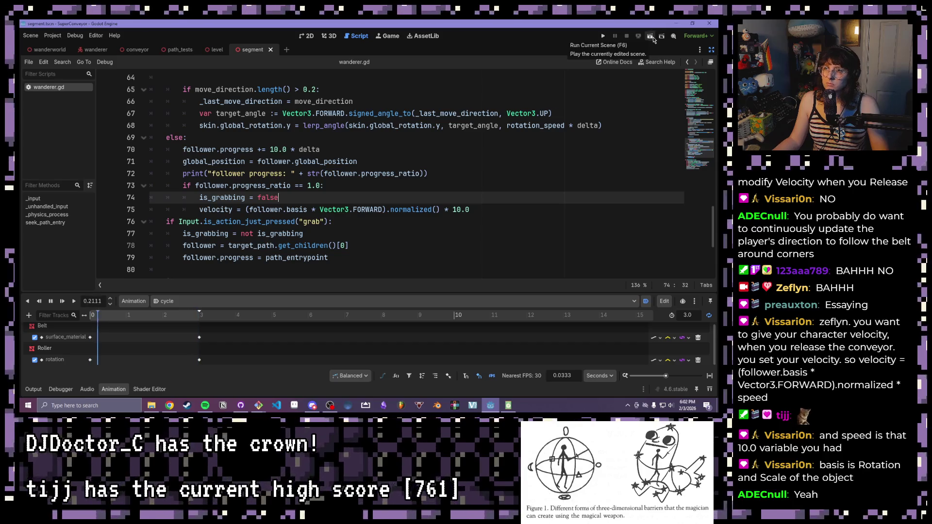
Run the wanderworld scene from its scene tab
key("ctrl+Tab")
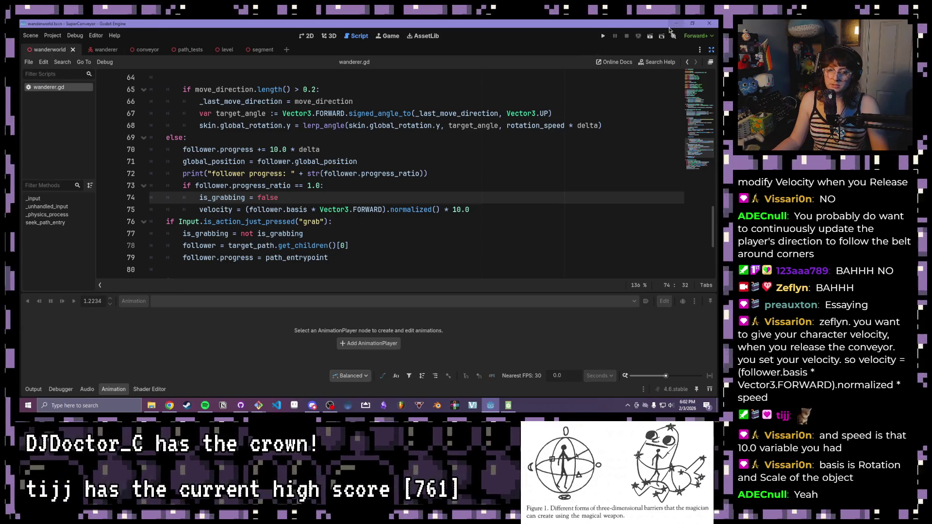
mouse_move(511, 117)
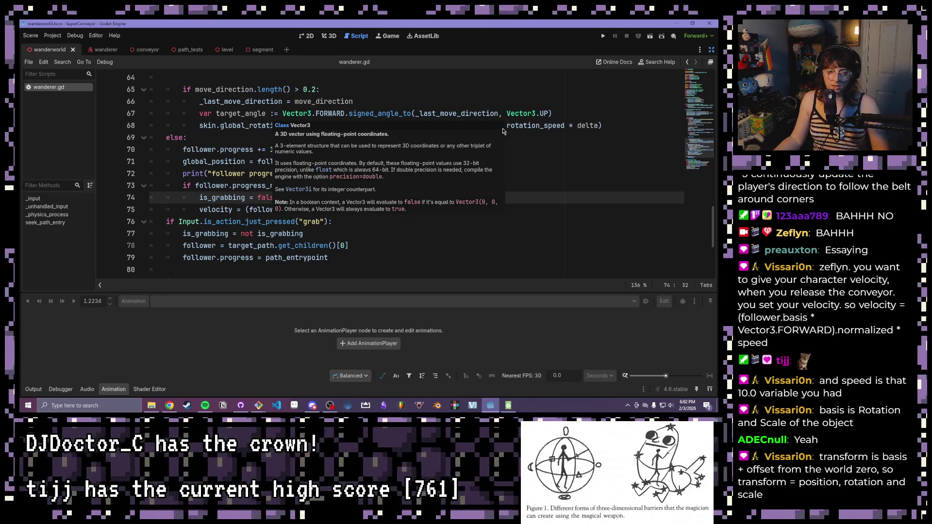
left_click(650, 37)
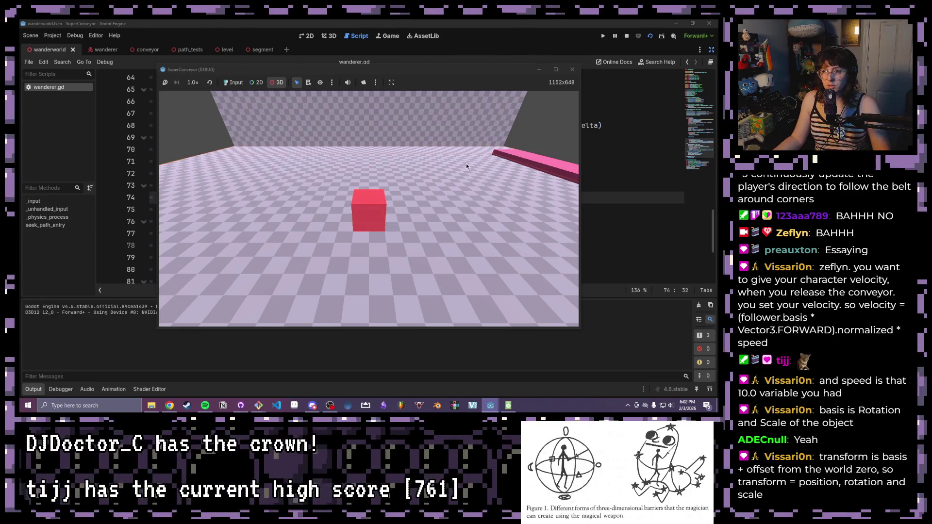
Enable game input, drive the cube onto the pink belt, then stop the game
left_click(428, 169)
left_click(233, 82)
key("a")
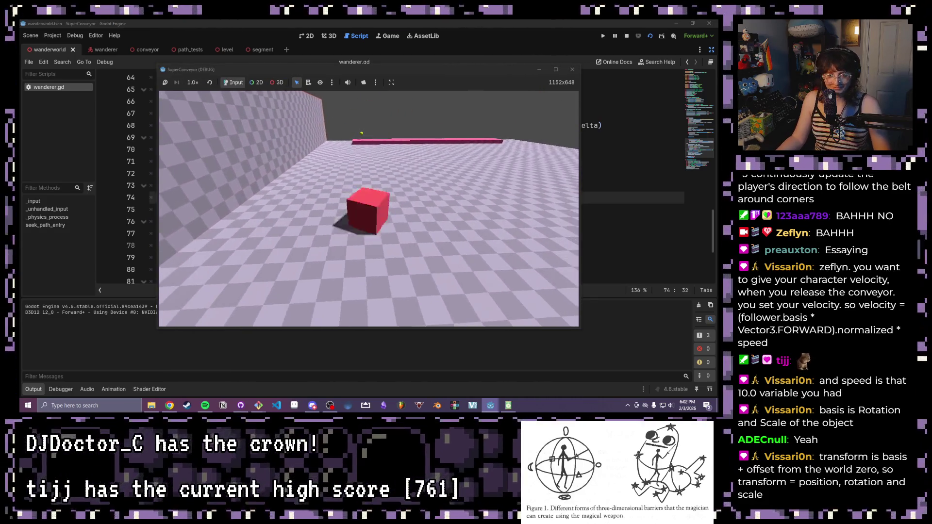
key("w")
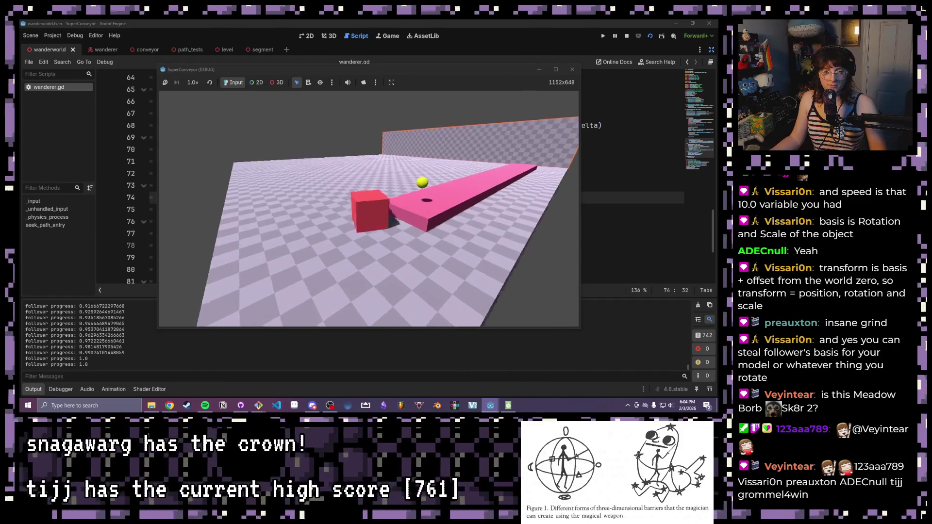
left_click(572, 68)
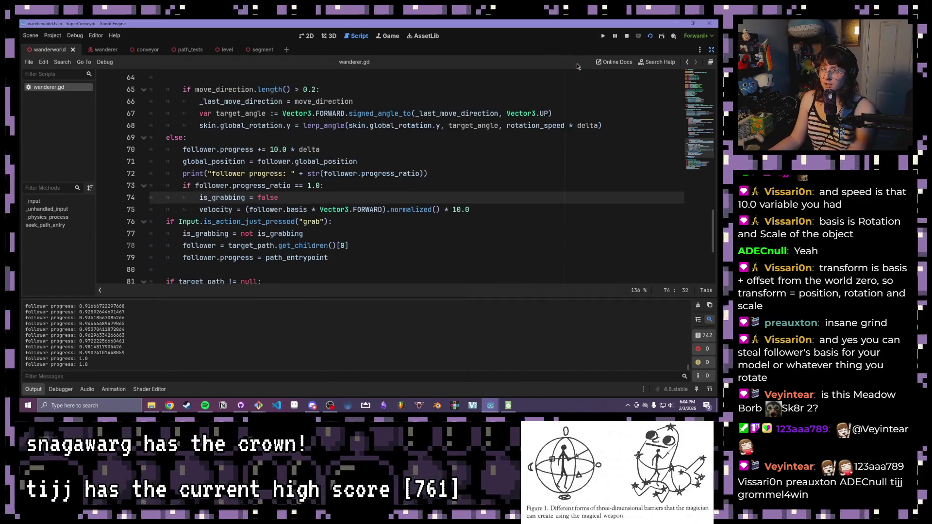
Insert 'basis = follower.basis' on line 72 after the global_position line
left_click(290, 206)
left_click(241, 140)
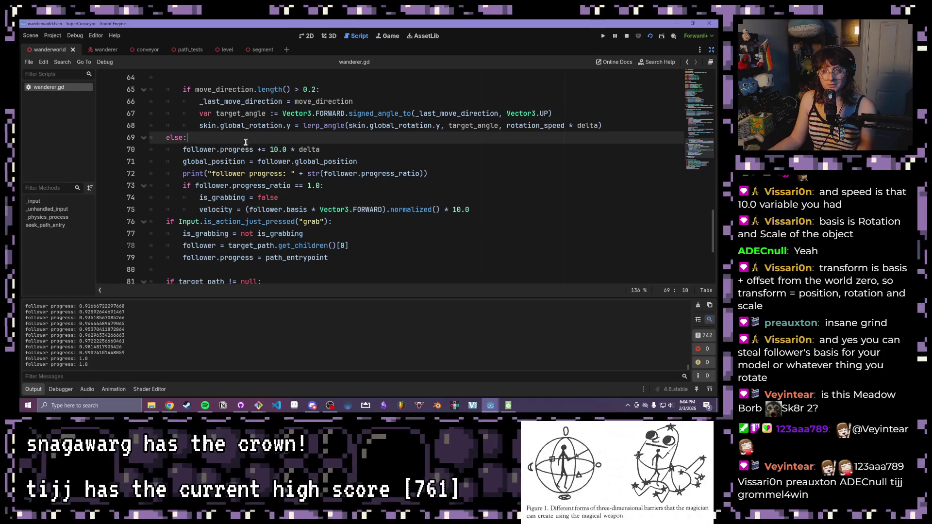
left_click(365, 149)
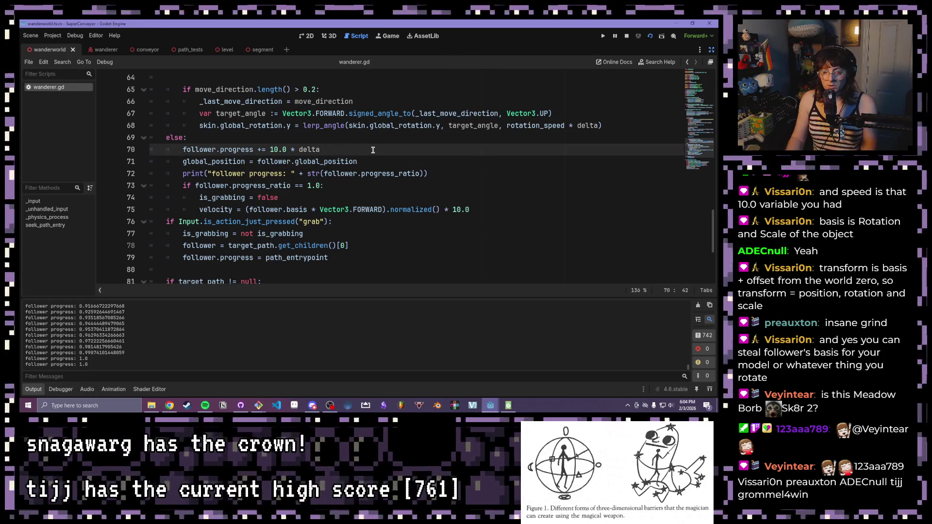
left_click(365, 162)
key("Return")
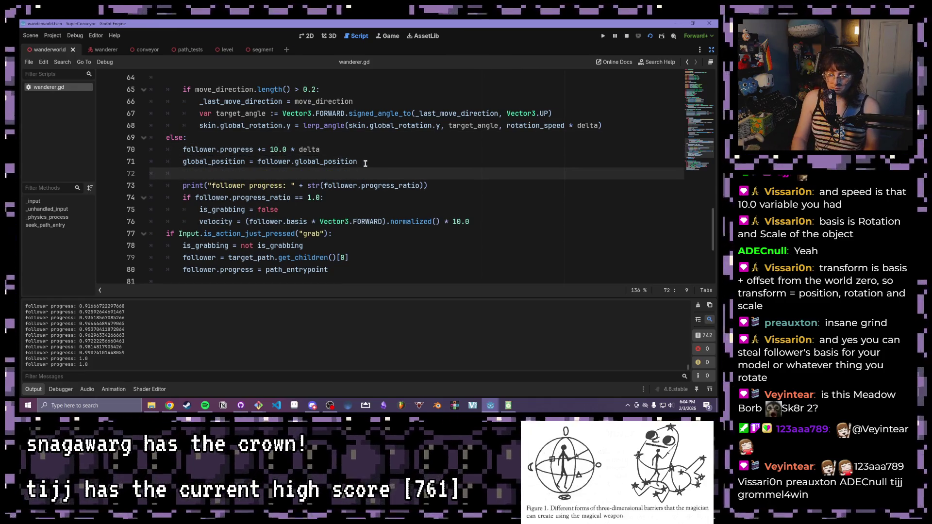
type("BASA")
key("BackSpace")
key("BackSpace")
key("BackSpace")
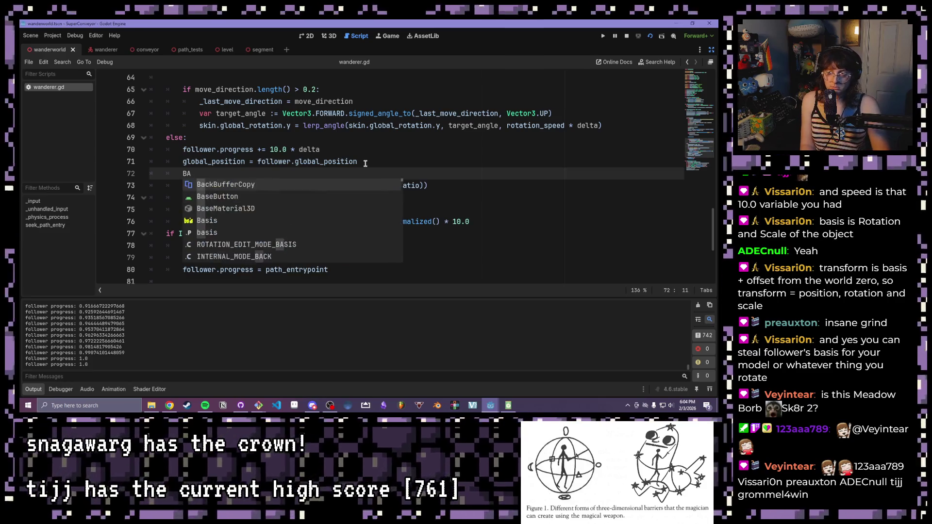
type("bassi")
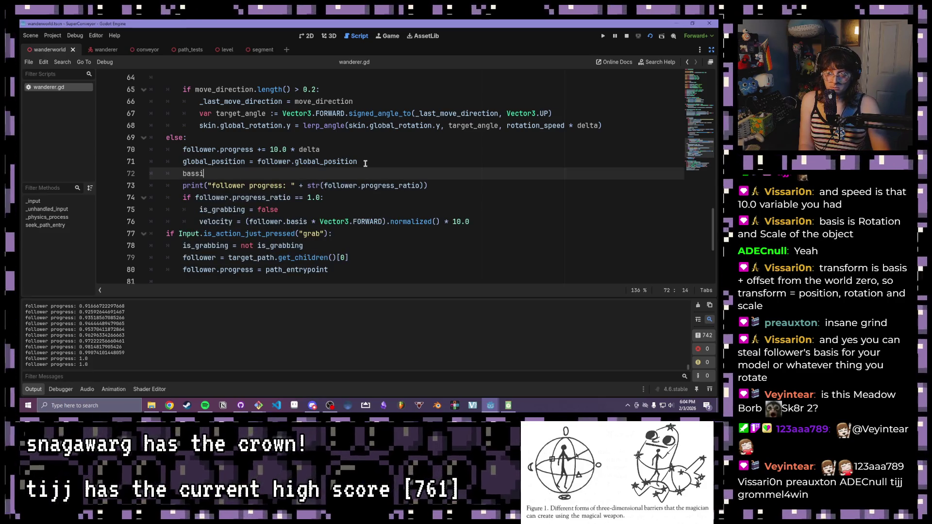
key("BackSpace")
key("BackSpace")
type("is")
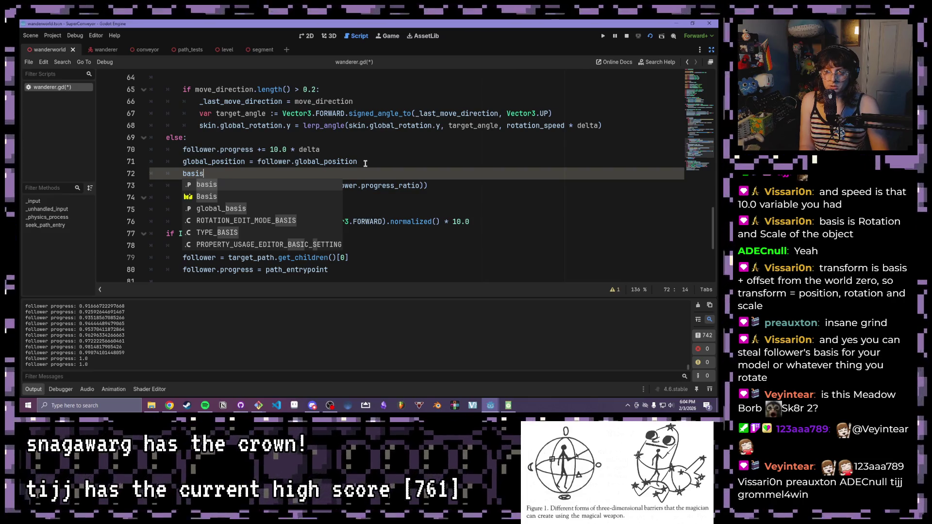
type("= ")
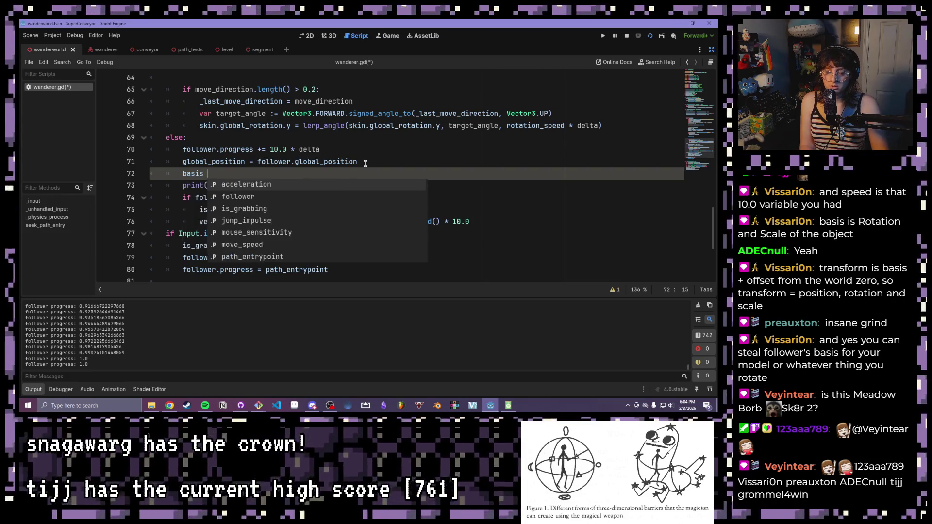
type("follower.")
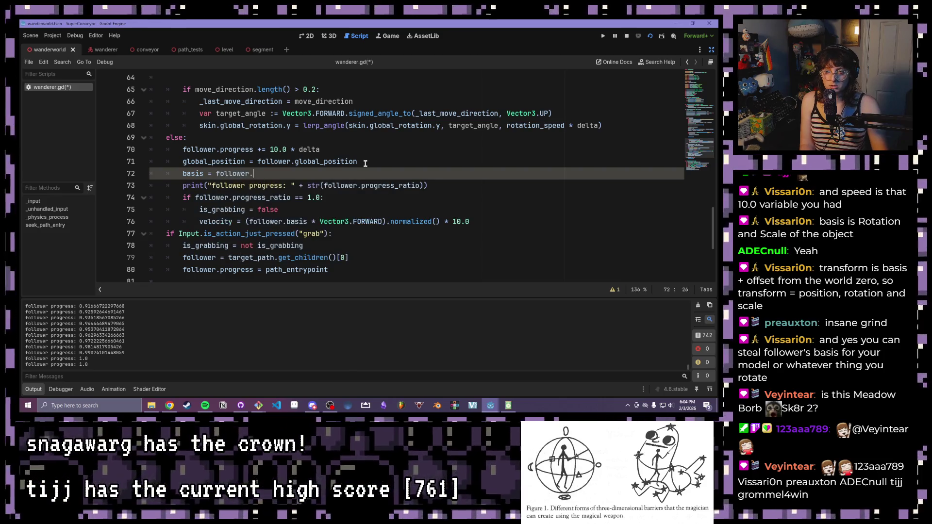
Save wanderer.gd, test-run the scene with F5, stop it, and select line 72
key("ctrl+s")
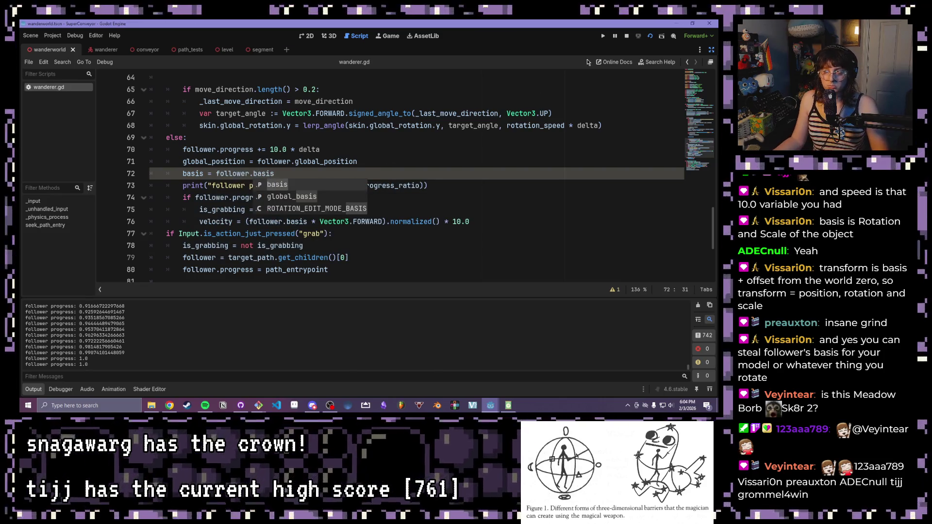
key("F5")
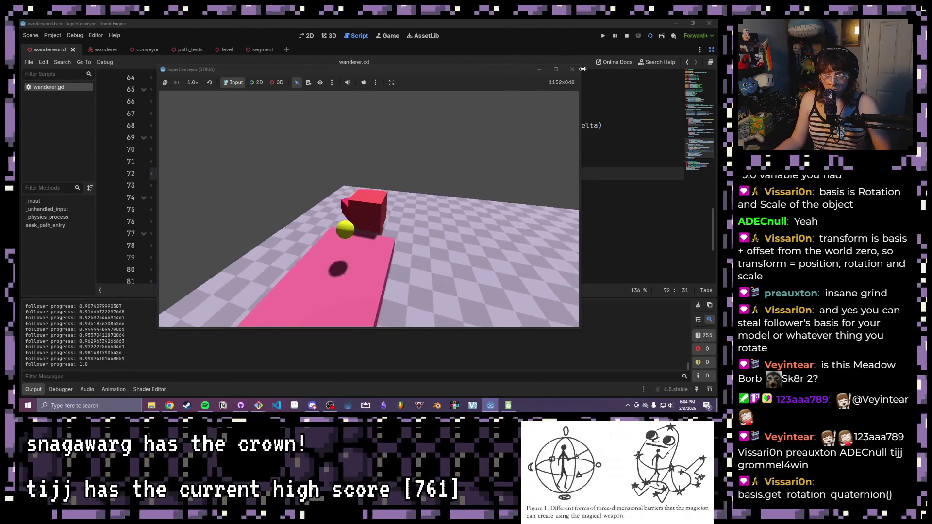
key("F8")
mouse_move(309, 173)
left_mouse_down()
mouse_move(166, 171)
mouse_move(187, 171)
left_mouse_up()
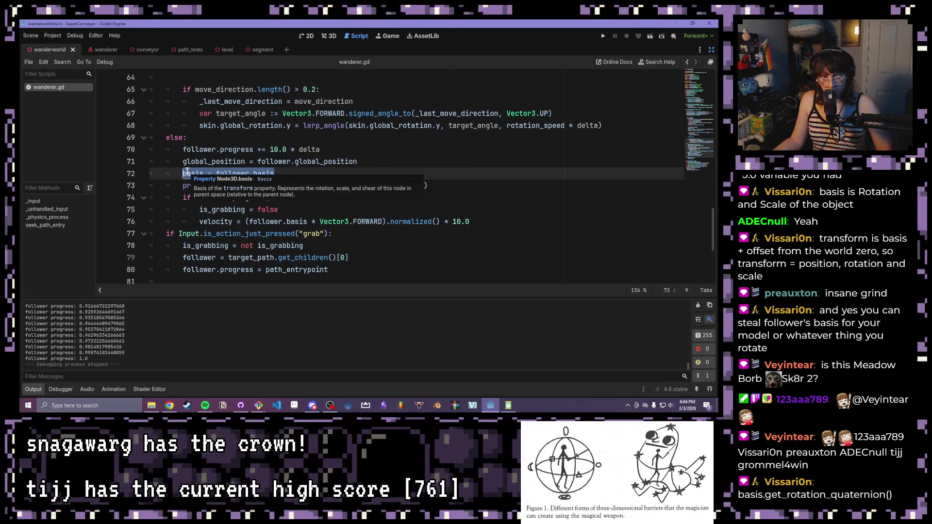
Append .get_rotation_quaternion() to follower.basis on line 72
left_click(202, 174)
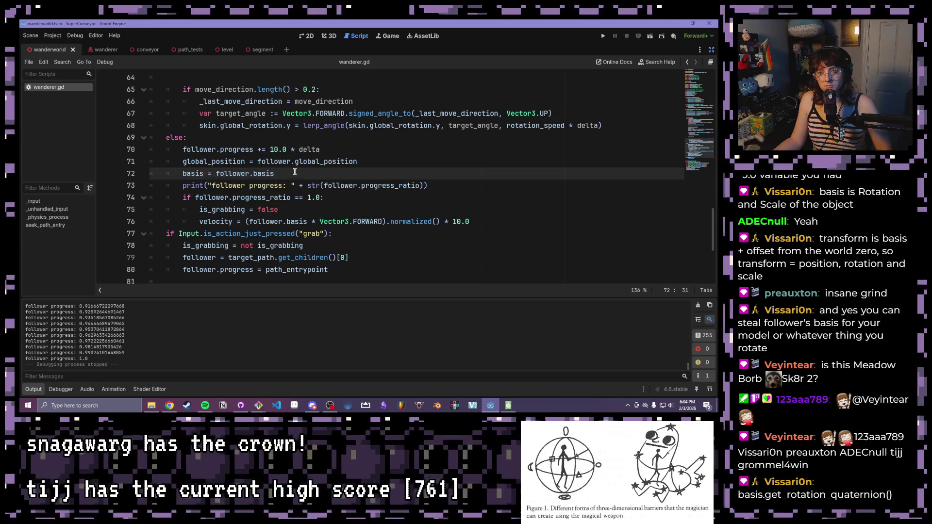
type(".get")
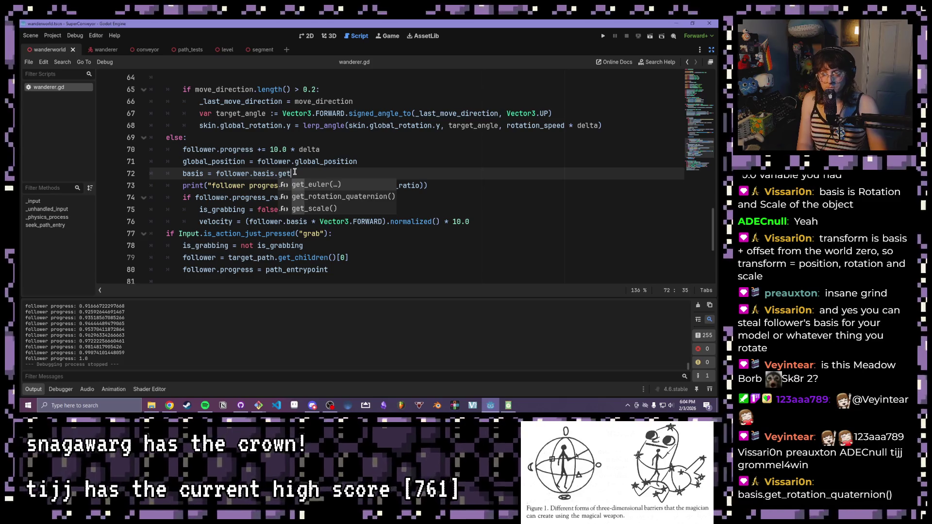
key("Down")
key("Return")
Change line 72's assignment target from basis to skin.basis
left_click(200, 173)
left_click_drag(203, 173, 183, 173)
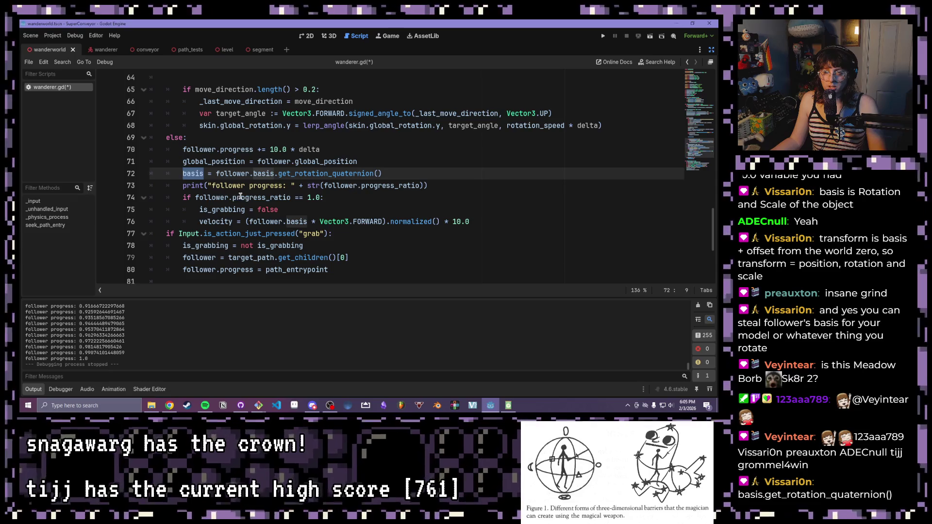
type("rotation")
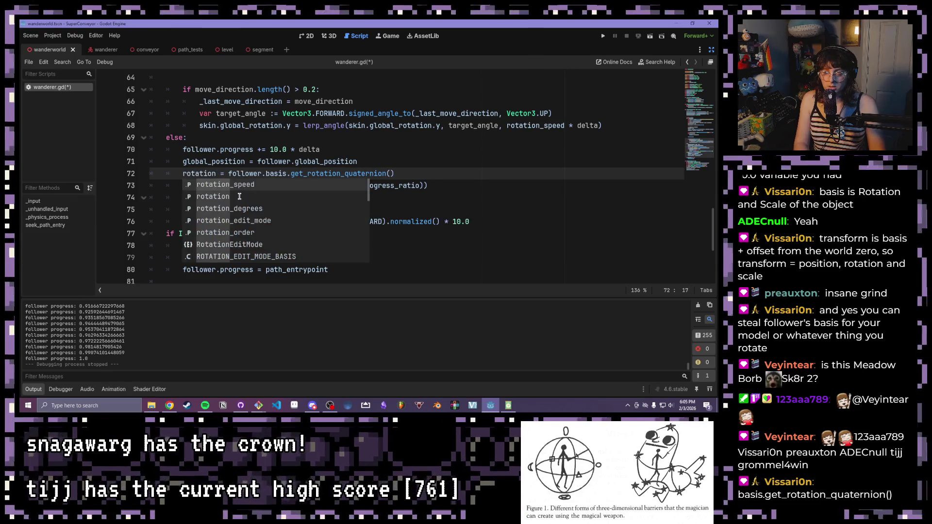
key("BackSpace")
key("BackSpace")
key("BackSpace")
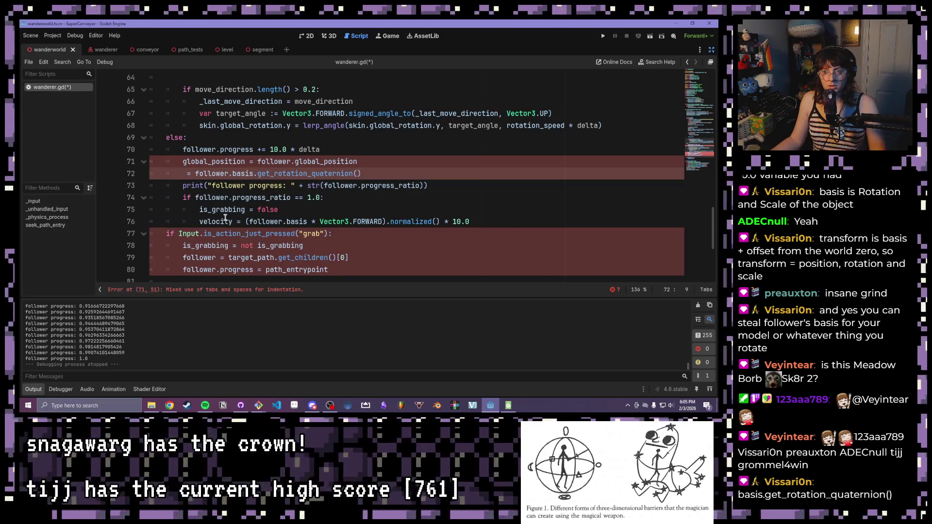
type("skin ")
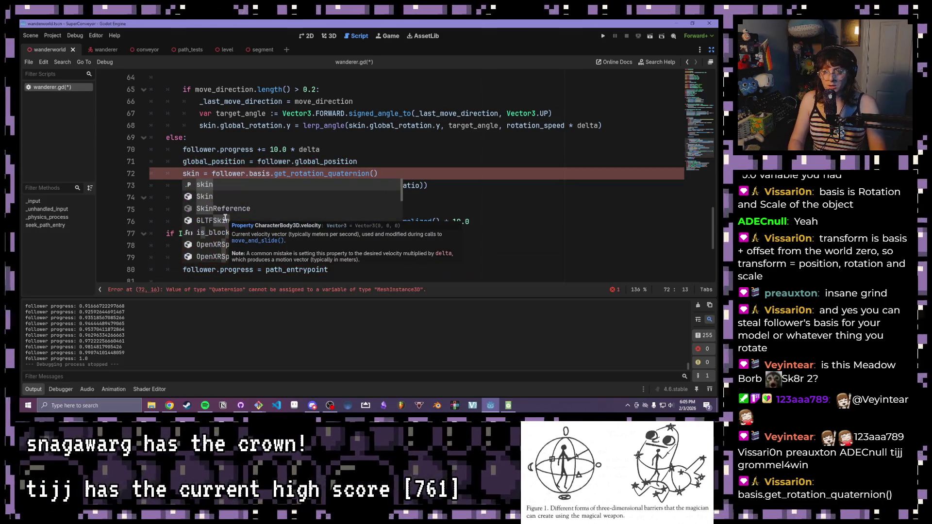
type(".basis")
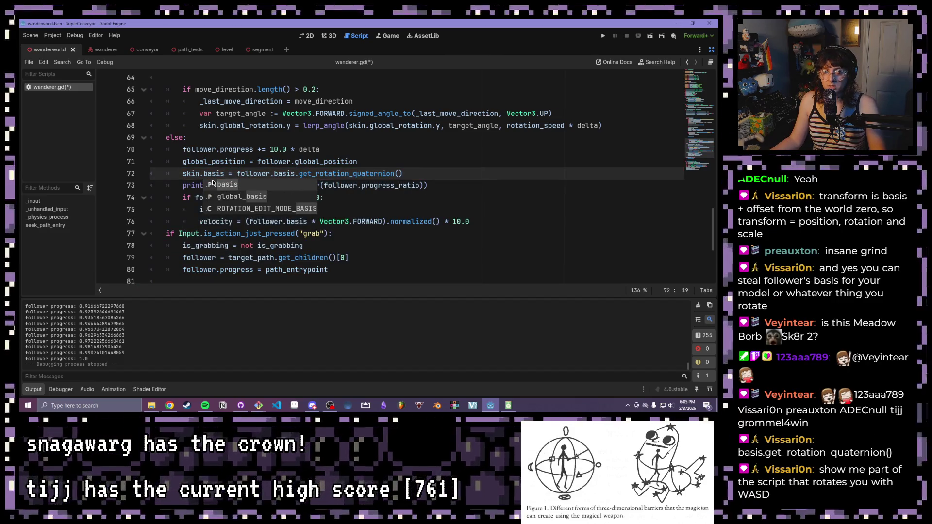
scroll(292, 176, "up", 3)
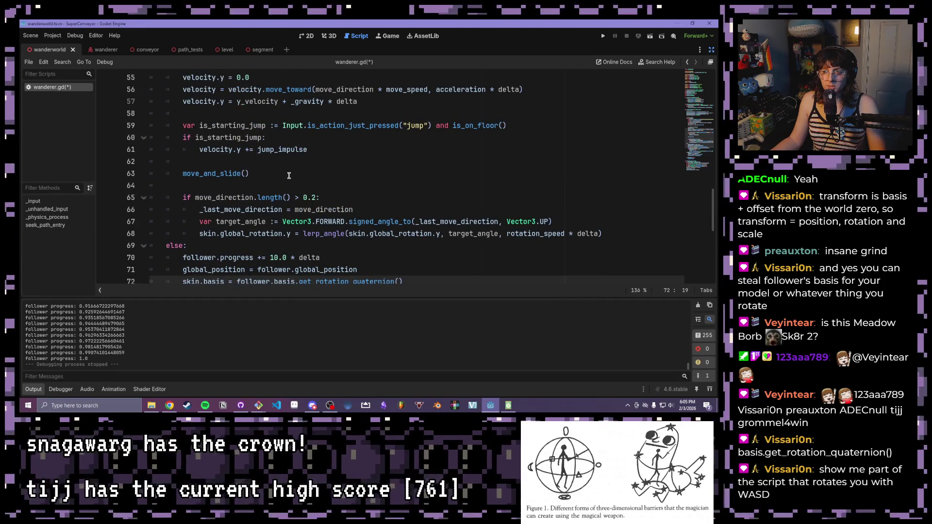
Review the rotation code on lines 66–68 and the skin.basis line 72
left_click_drag(199, 212, 631, 237)
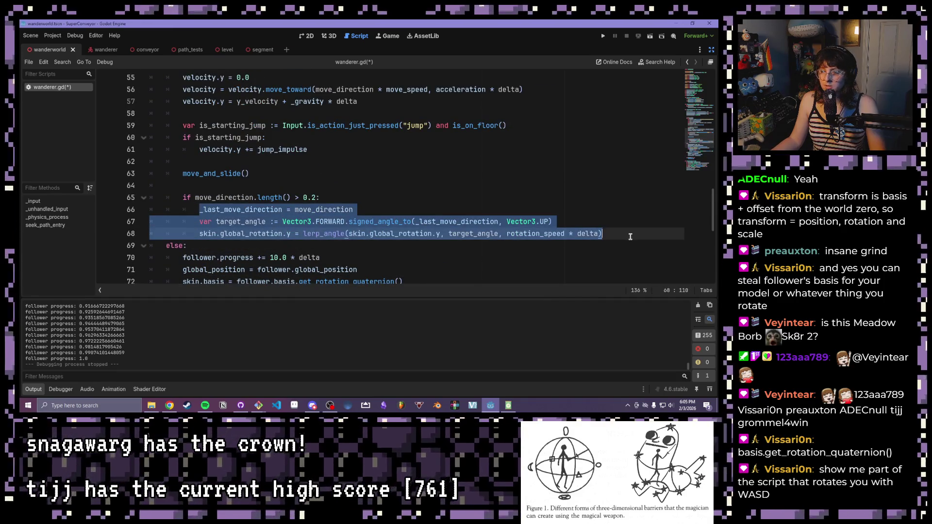
scroll(581, 227, "down", 1)
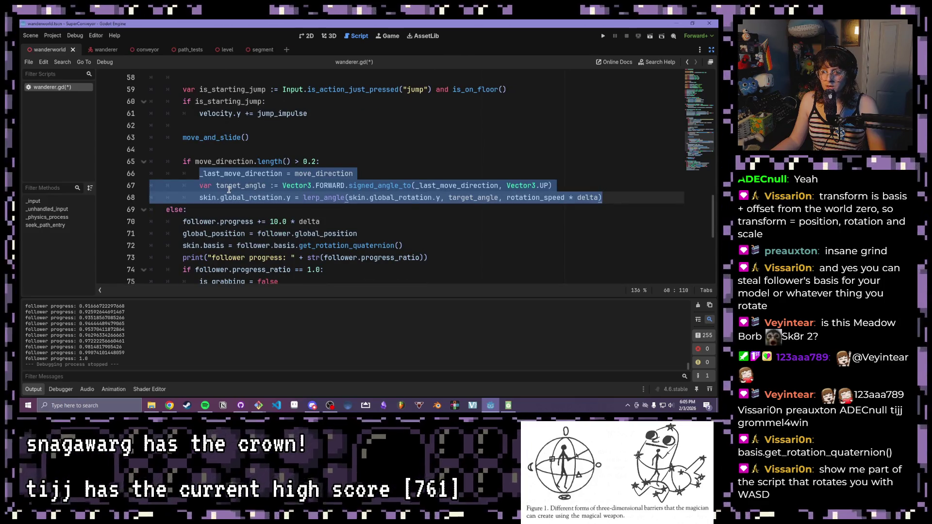
scroll(295, 217, "down", 1)
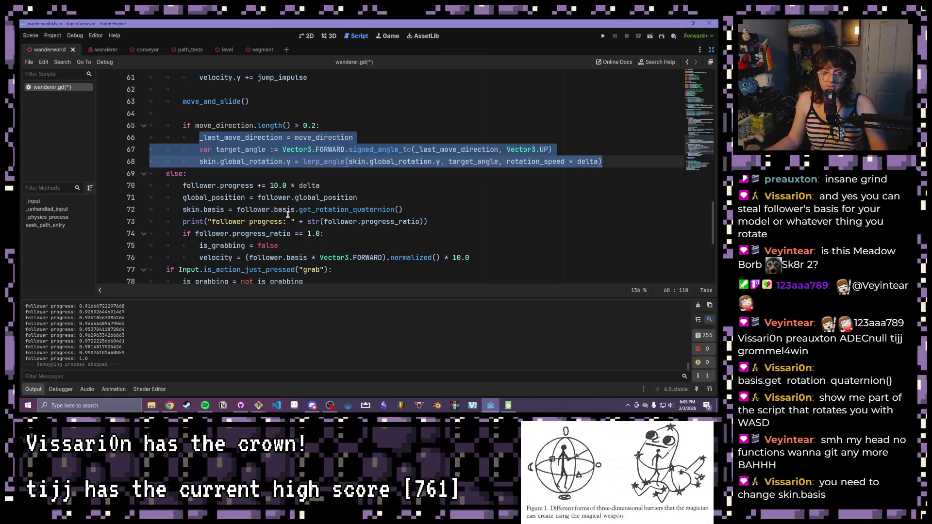
left_click(228, 209)
left_click(289, 211)
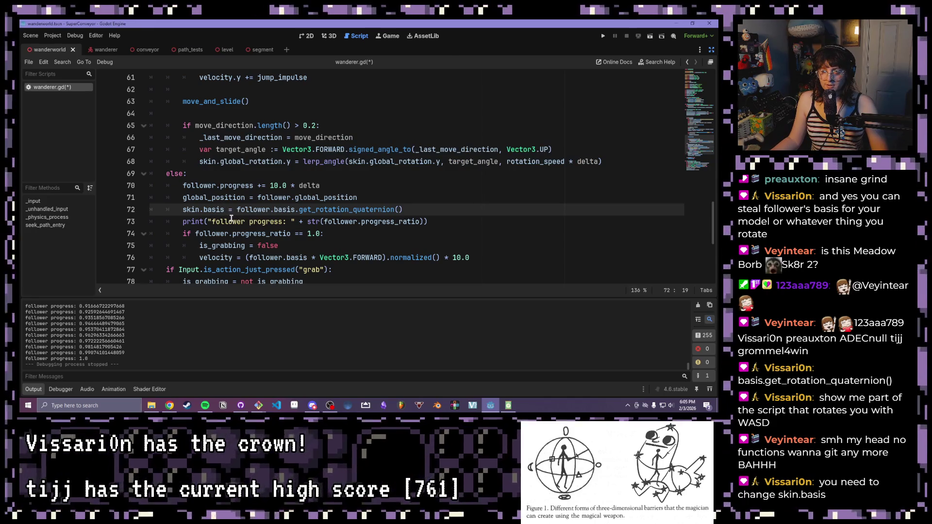
mouse_move(225, 213)
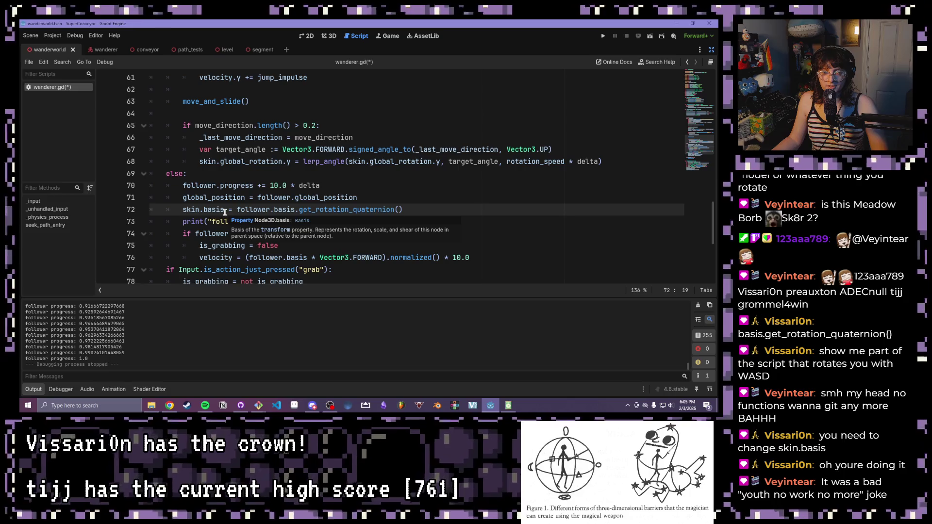
Check the global_position line 71, save wanderer.gd, and run the scene with F6
key("End")
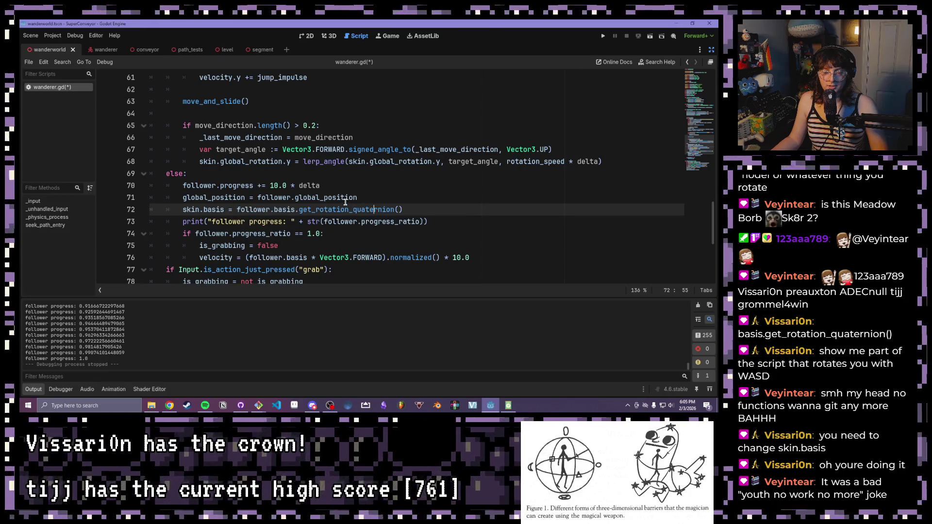
left_click(339, 197)
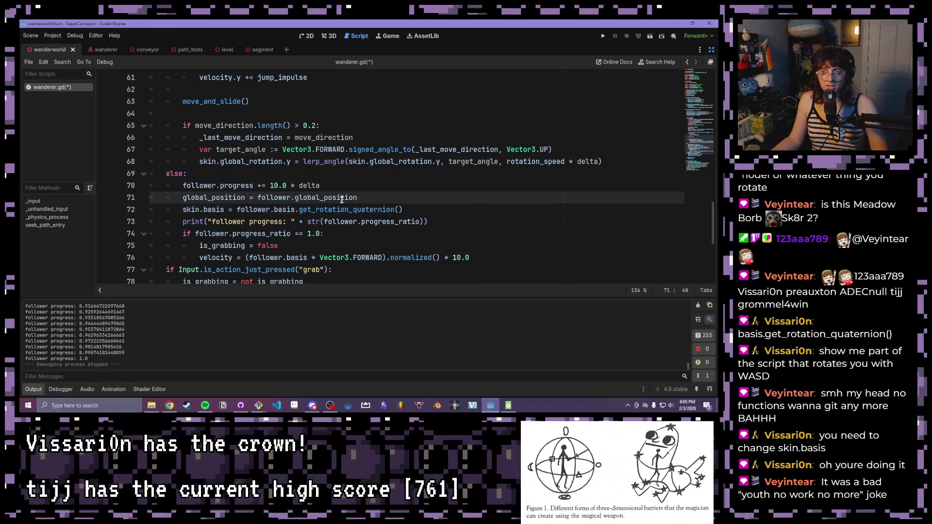
mouse_move(338, 198)
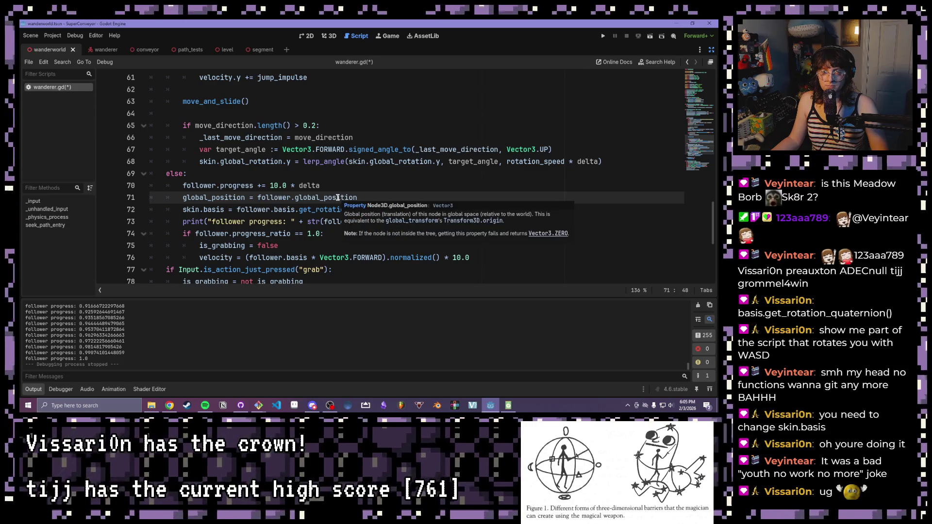
key("ctrl+s")
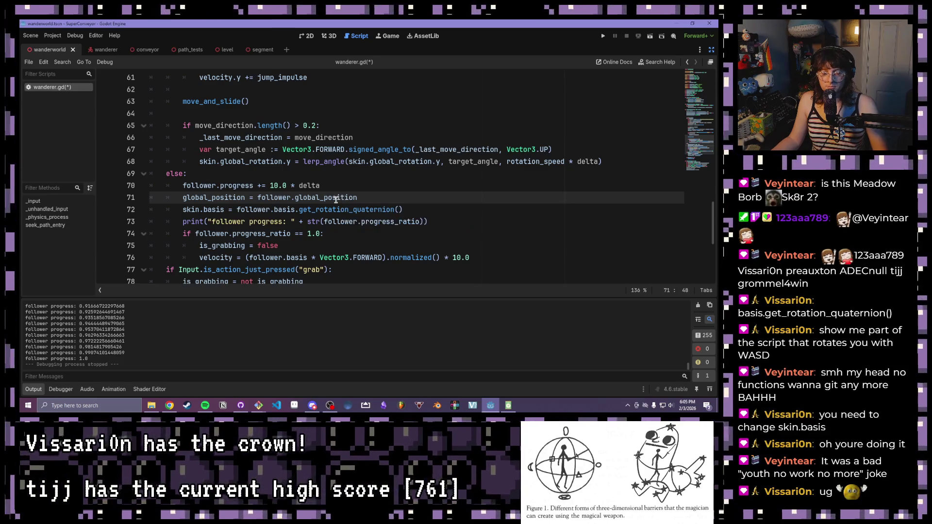
key("F6")
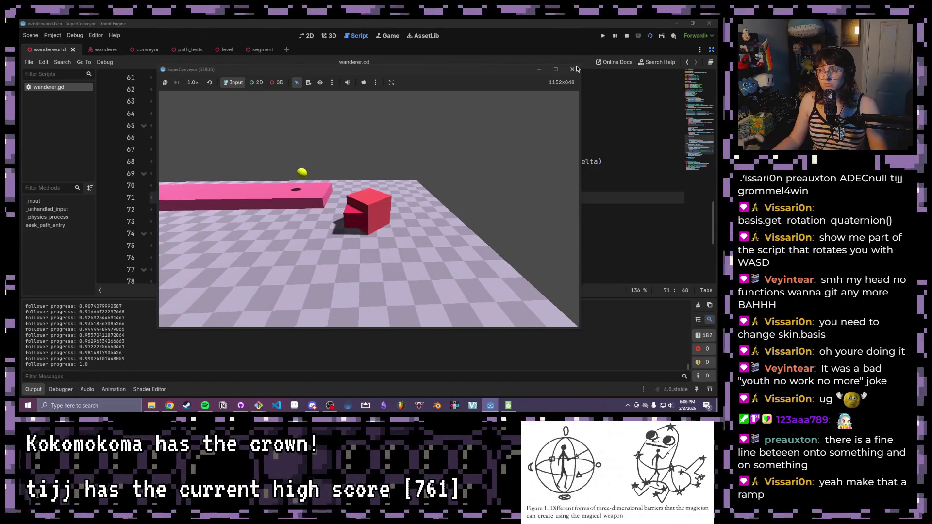
left_click(573, 69)
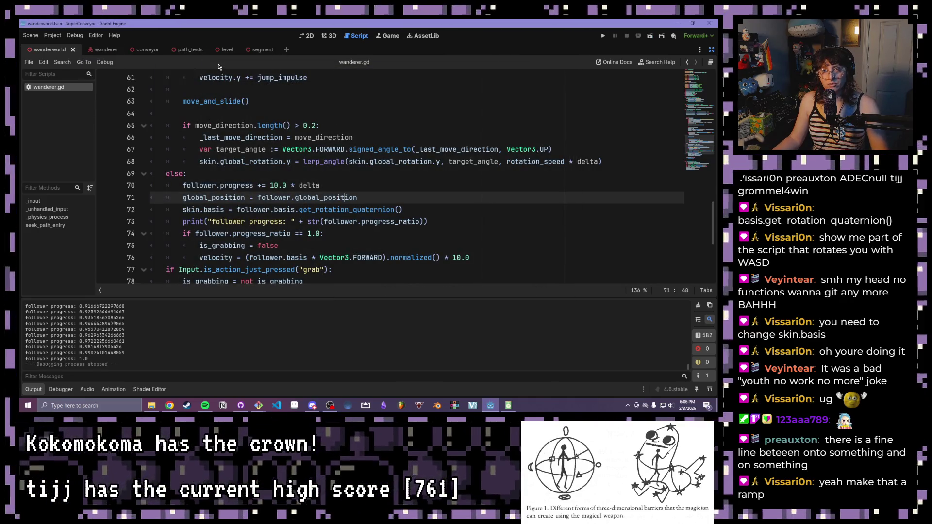
Show the 3D scene view looking down on the floor, with the side panels restored
left_click(330, 36)
mouse_move(239, 171)
left_mouse_down()
mouse_move(174, 179)
mouse_move(271, 210)
mouse_move(253, 144)
left_mouse_up()
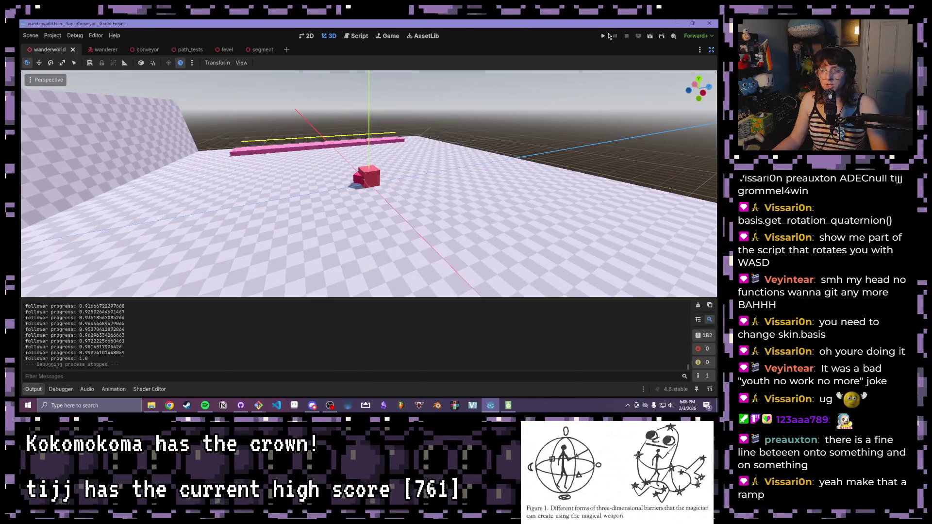
left_click(710, 50)
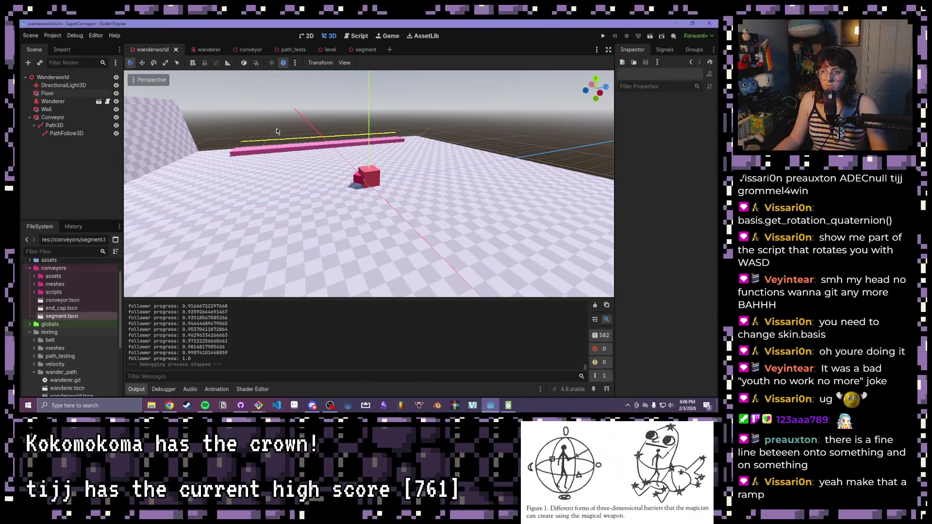
Select the Path3D's far end point with snapping on and show its curve point values
left_click(54, 125)
left_click_drag(398, 140, 398, 125)
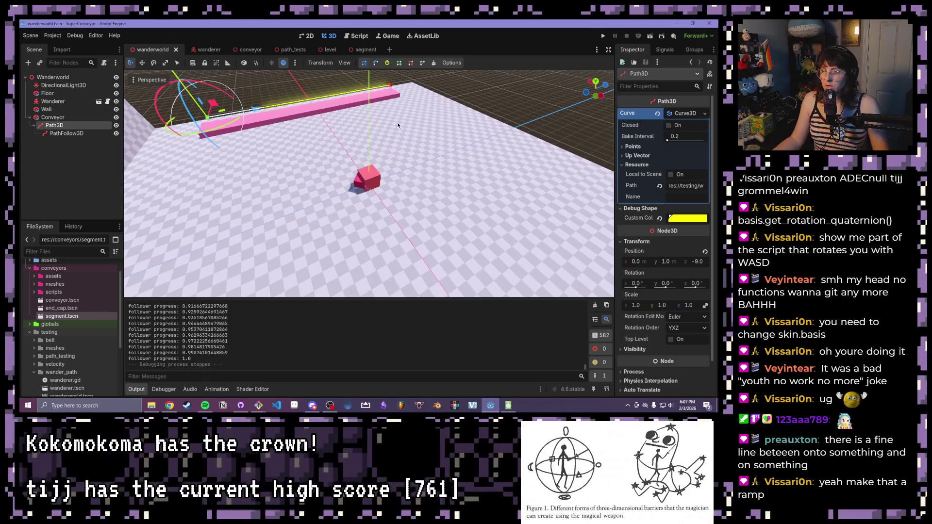
left_click(389, 84)
mouse_move(530, 152)
left_mouse_down()
mouse_move(468, 178)
mouse_move(475, 124)
mouse_move(428, 111)
left_mouse_up()
left_click(253, 64)
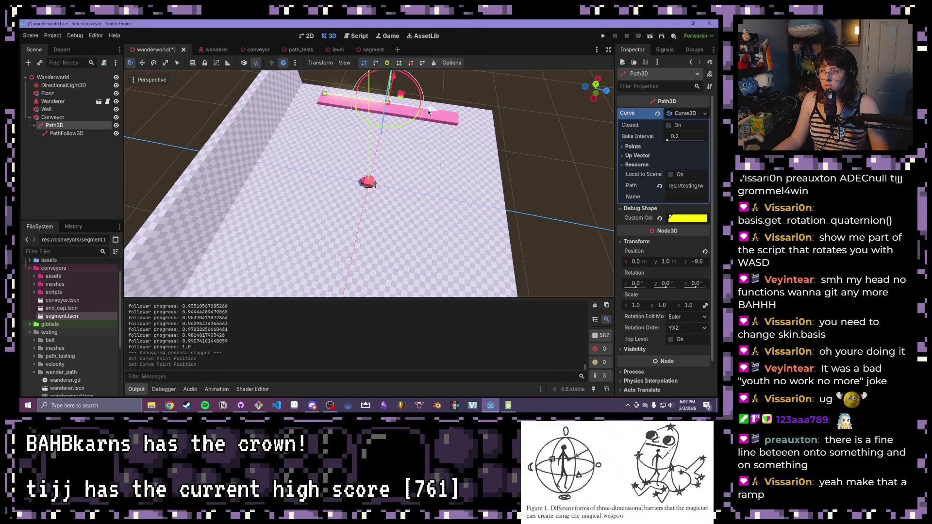
left_click(633, 146)
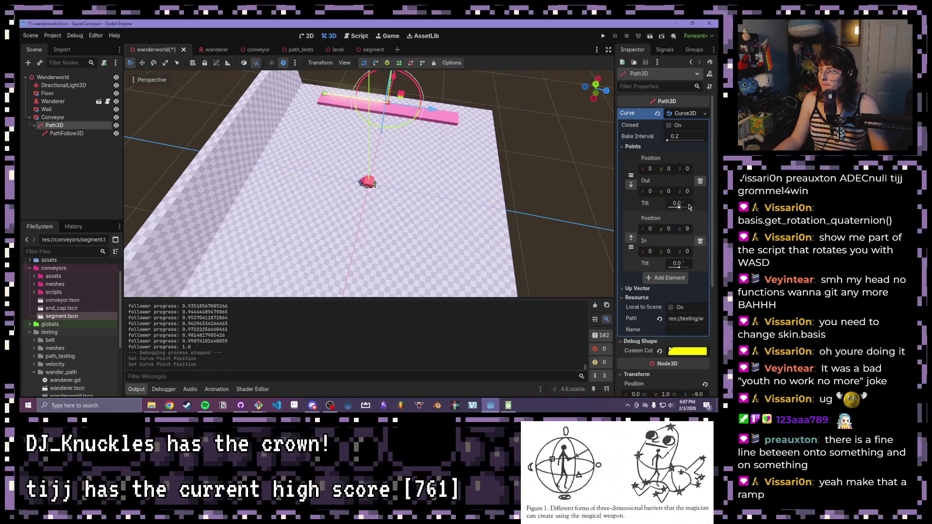
Set the second curve point's z to 9 and add a third point
left_click_drag(615, 231, 541, 232)
left_click(668, 229)
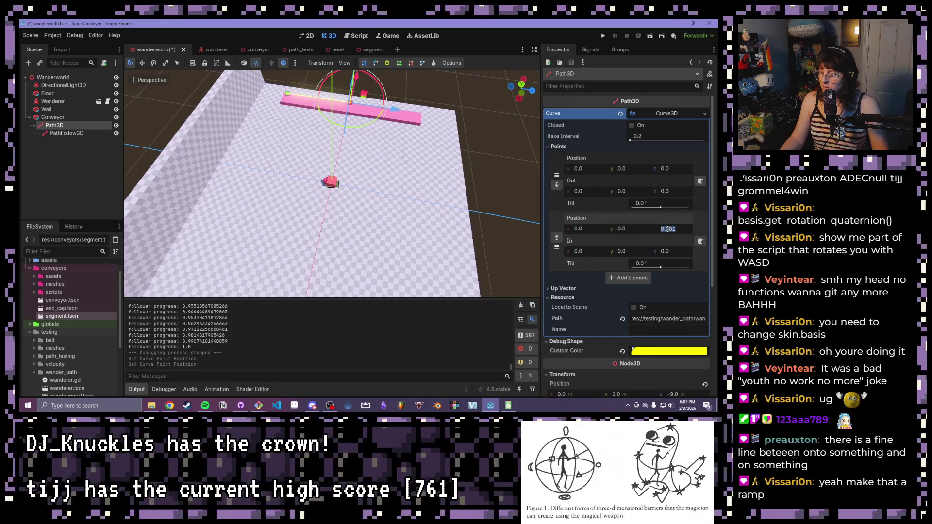
type("9")
key("Return")
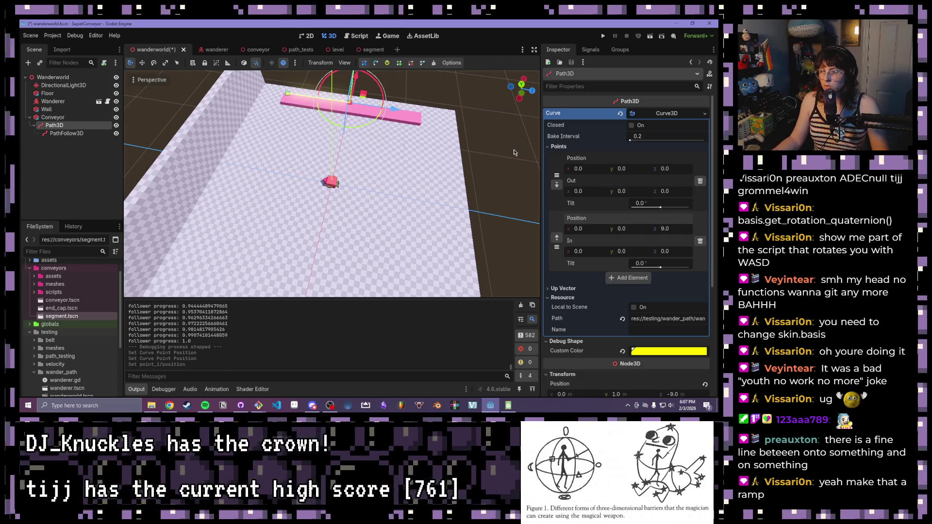
left_click(630, 279)
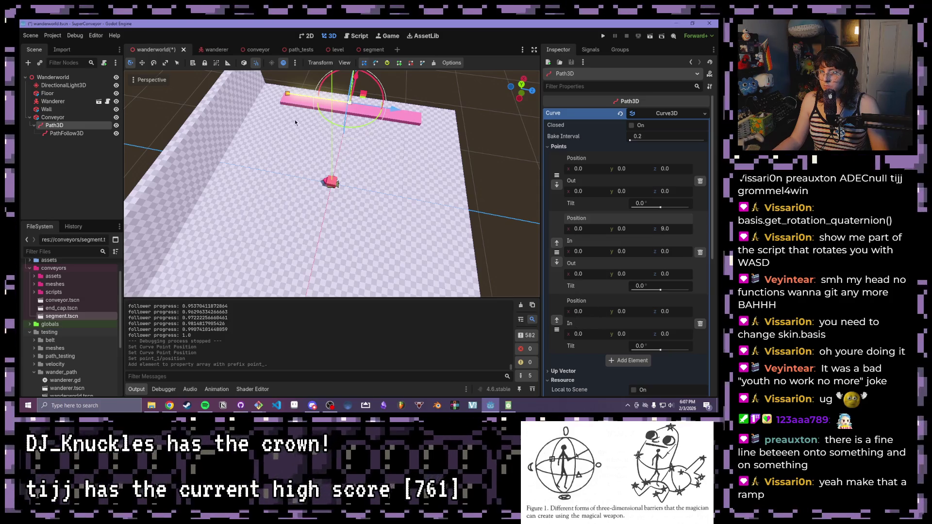
mouse_move(288, 95)
left_mouse_down()
mouse_move(436, 127)
mouse_move(403, 117)
mouse_move(418, 121)
left_mouse_up()
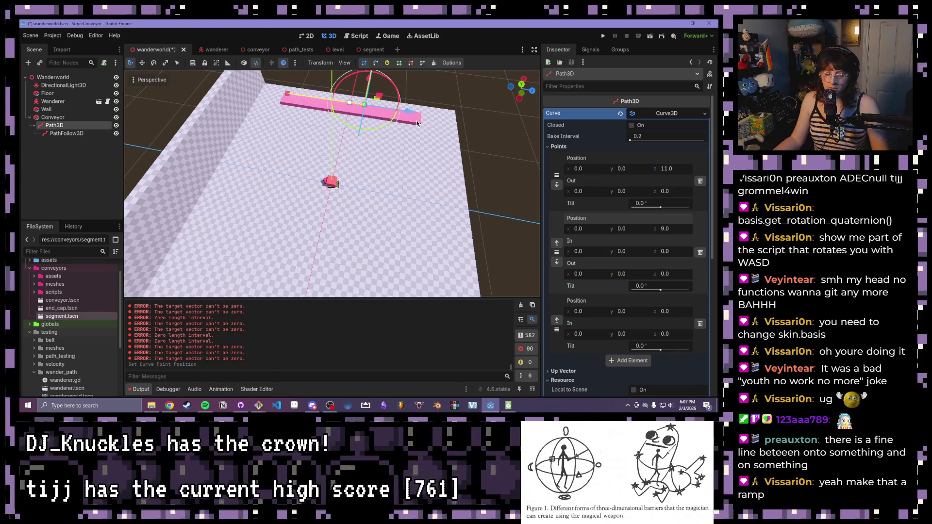
key("ctrl+z")
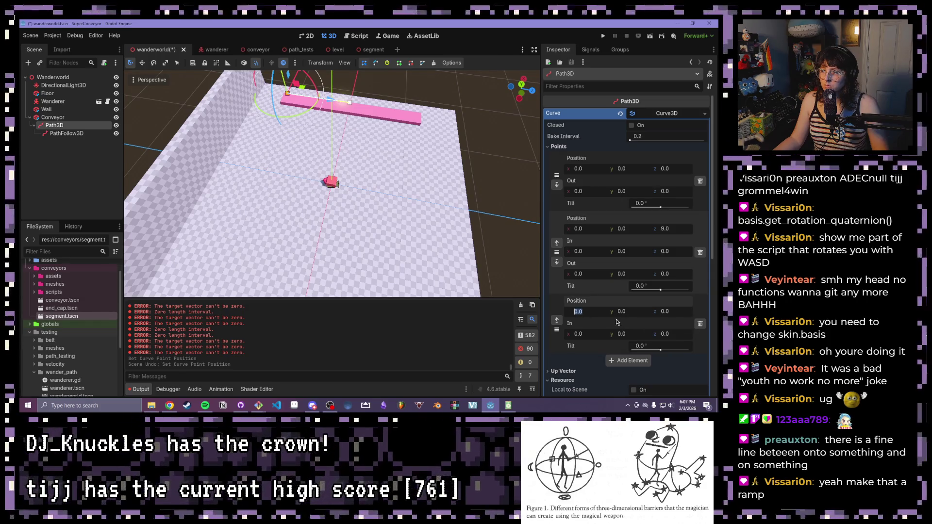
Place the third curve point at z 18 and height y 6
left_click(666, 312)
mouse_move(668, 312)
left_mouse_down()
mouse_move(697, 312)
mouse_move(682, 311)
left_mouse_up()
left_click_drag(376, 162, 387, 149)
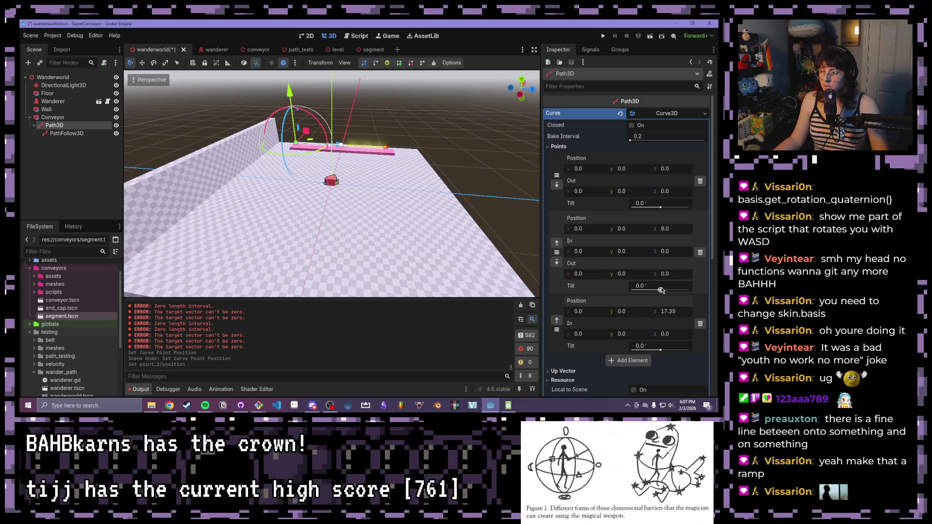
left_click(669, 311)
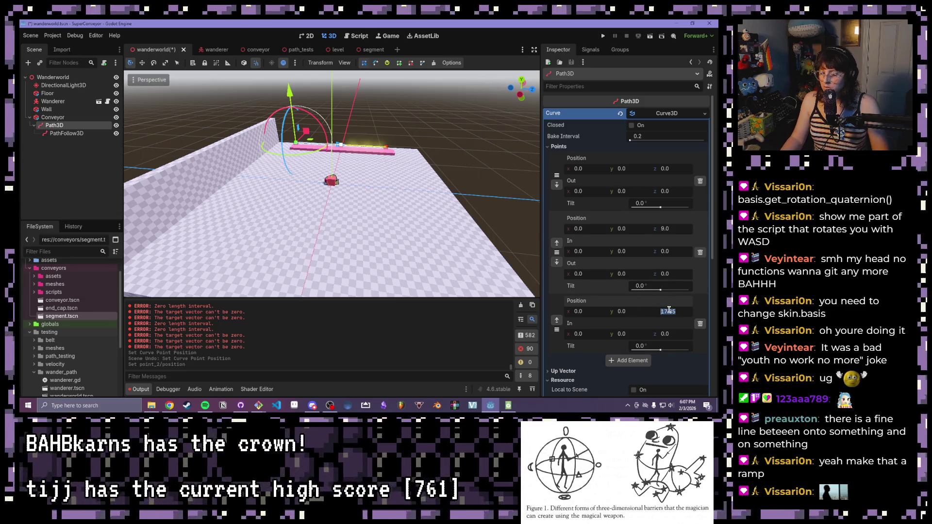
type("18")
key("Return")
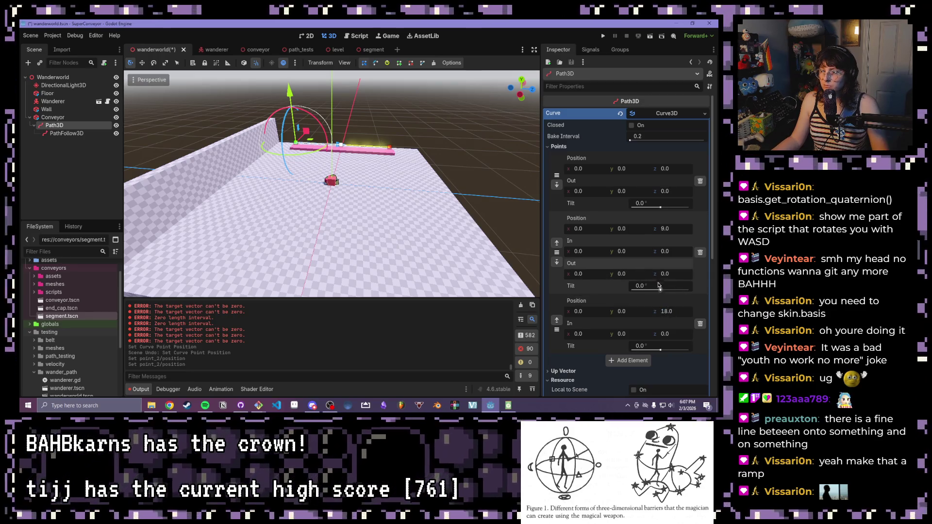
left_click(625, 311)
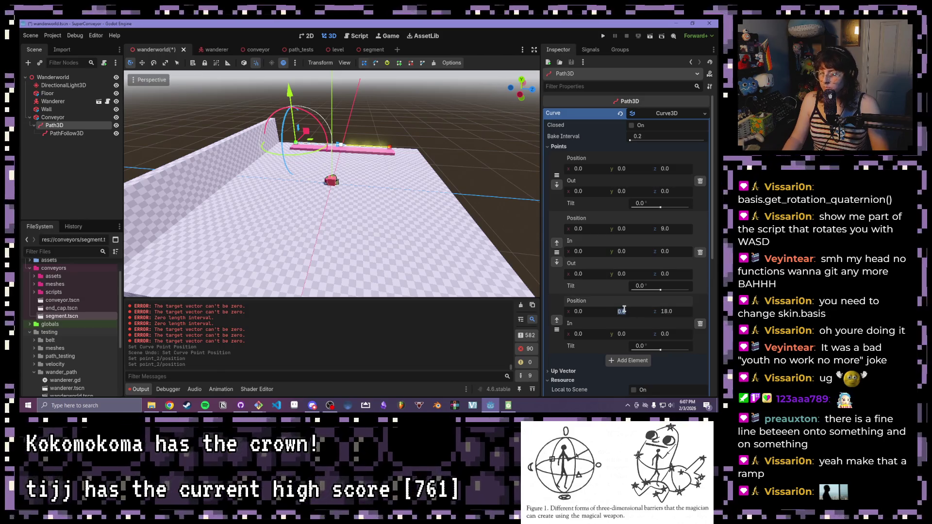
type("6")
key("Return")
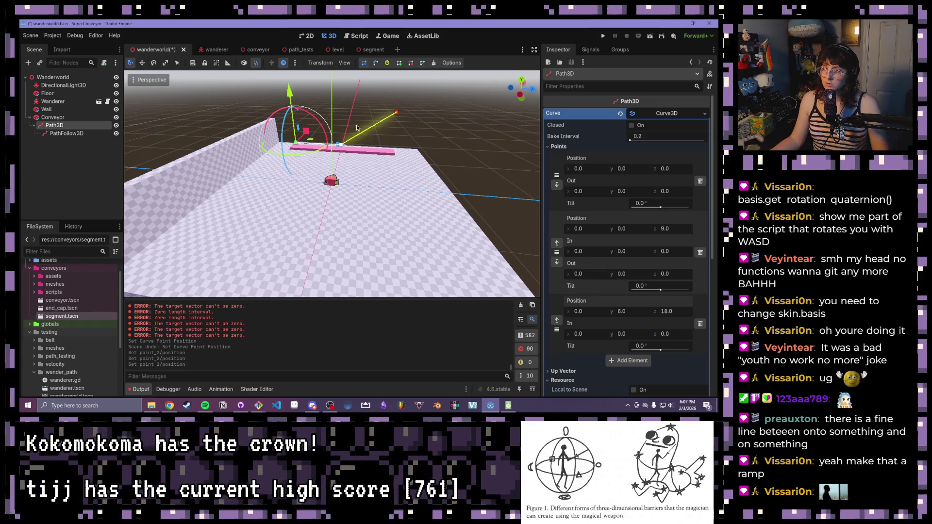
left_click(358, 36)
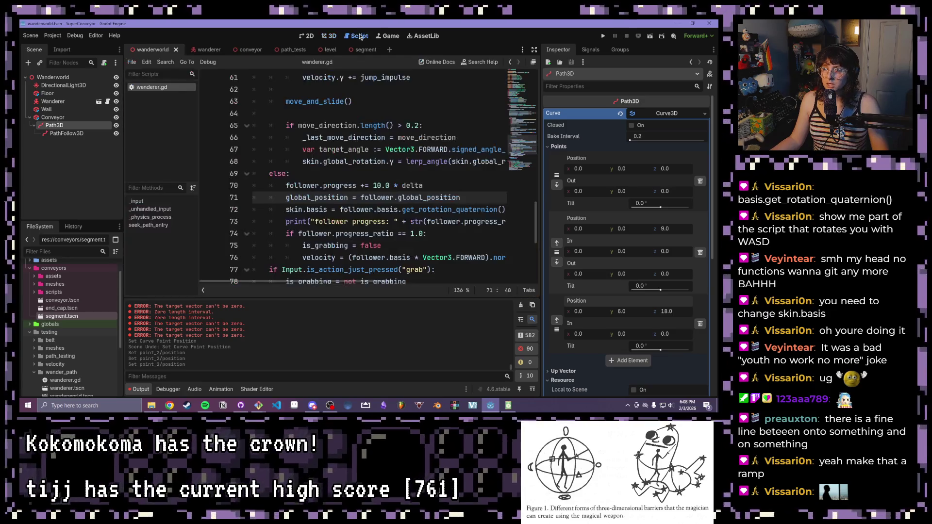
scroll(395, 185, "down", 1)
left_click(372, 150)
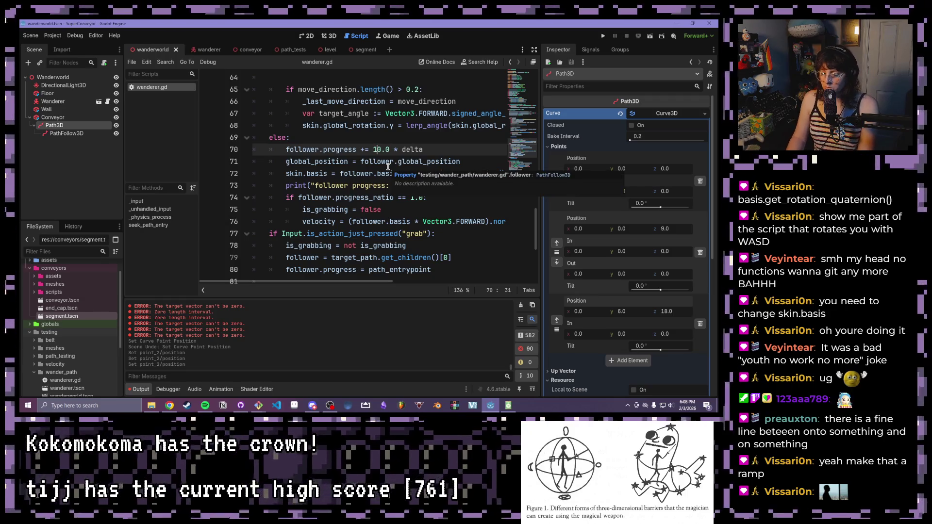
key("BackSpace")
type("5")
key("Up")
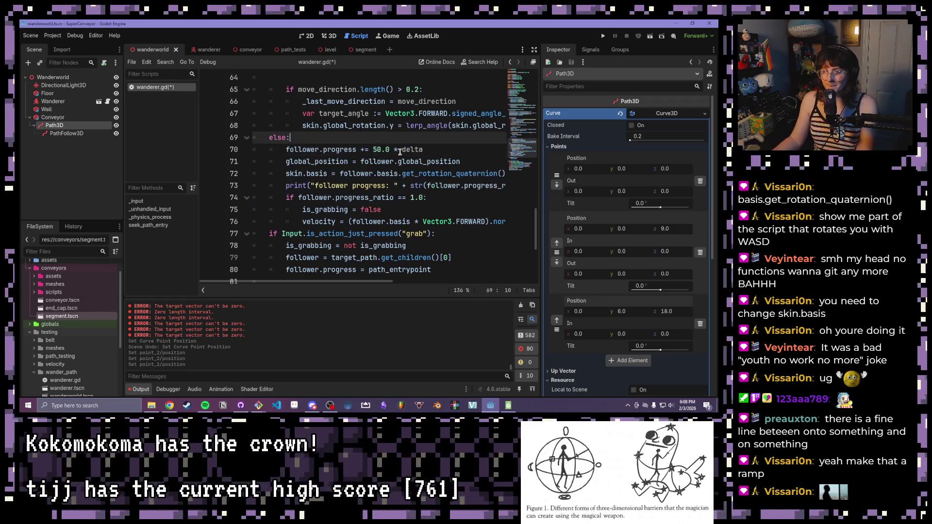
scroll(406, 156, "down", 1)
left_click_drag(352, 283, 408, 289)
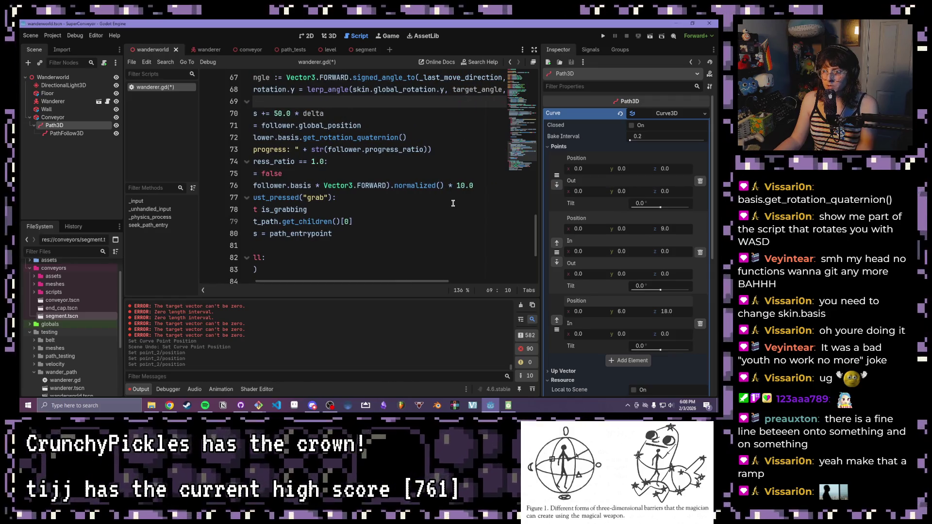
left_click(460, 186)
key("BackSpace")
type("5")
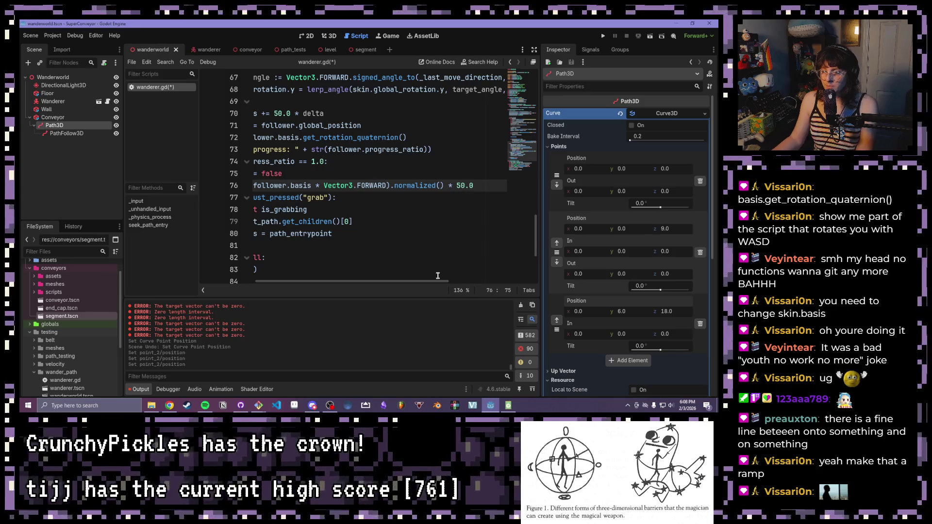
left_click_drag(439, 286, 343, 229)
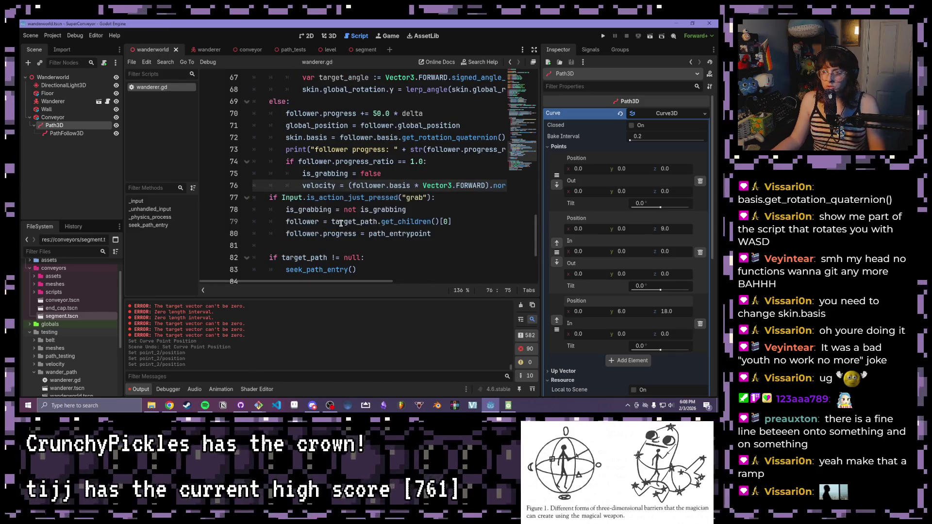
left_click(649, 37)
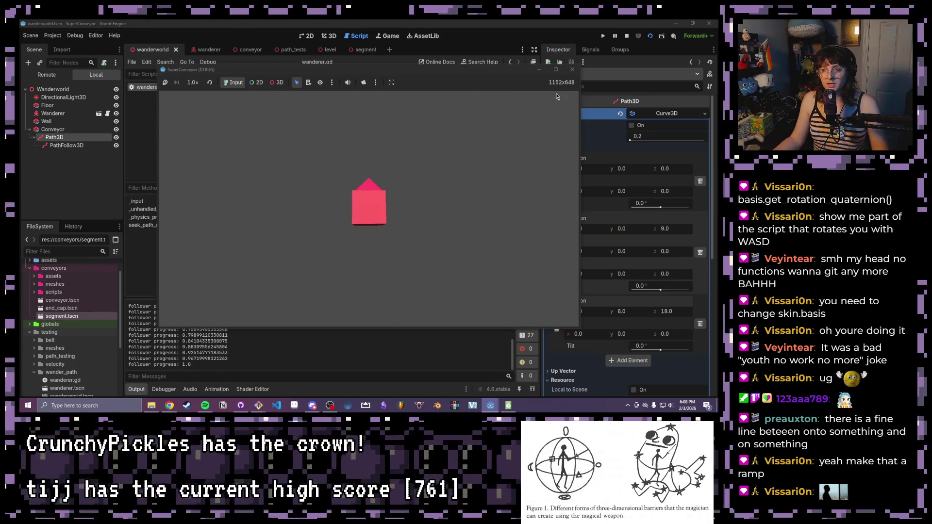
left_click(574, 72)
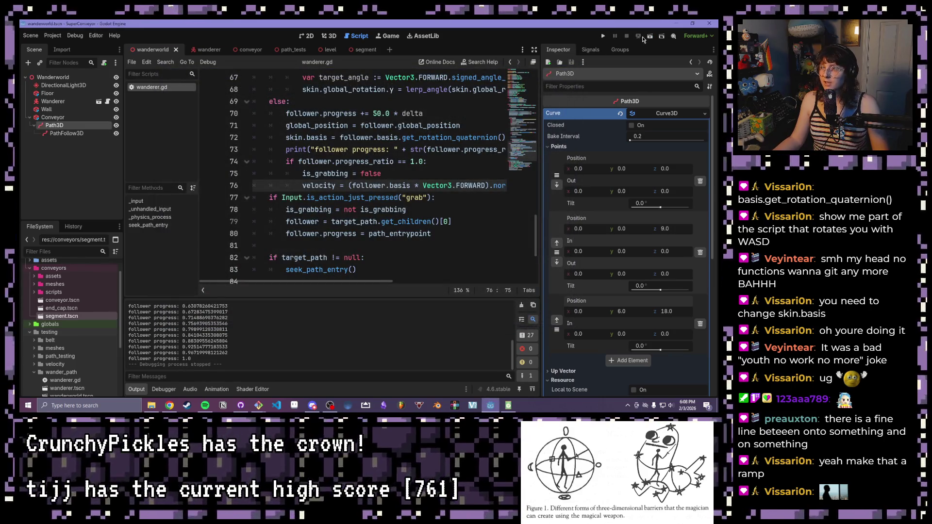
left_click(650, 36)
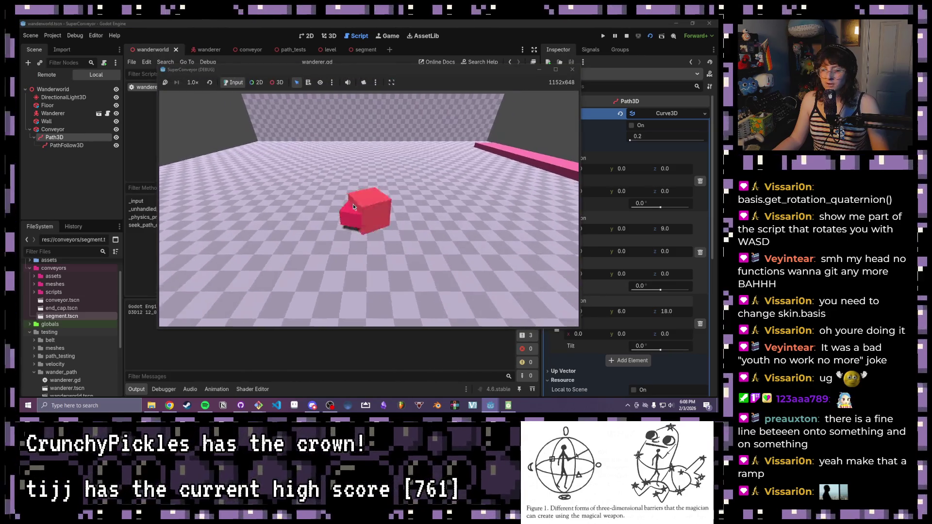
key("d")
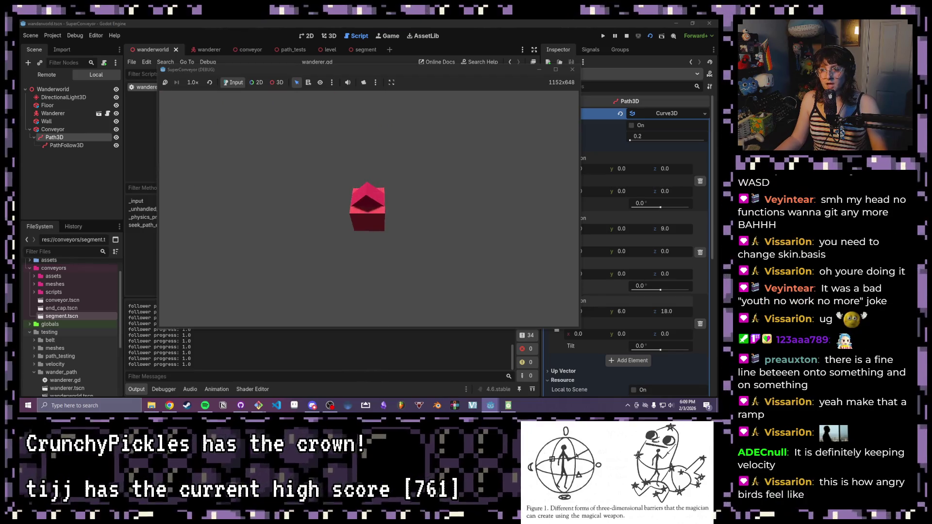
left_click(572, 69)
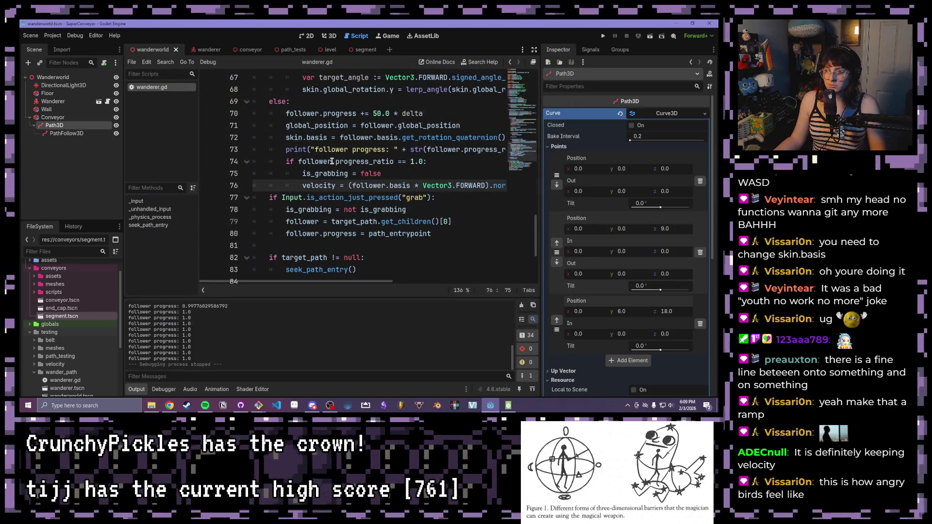
scroll(347, 151, "up", 3)
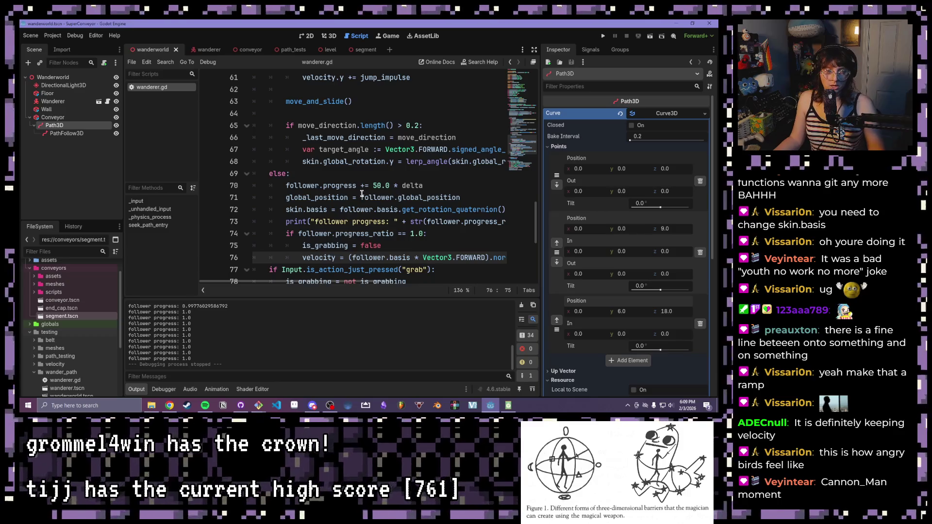
scroll(355, 204, "down", 3)
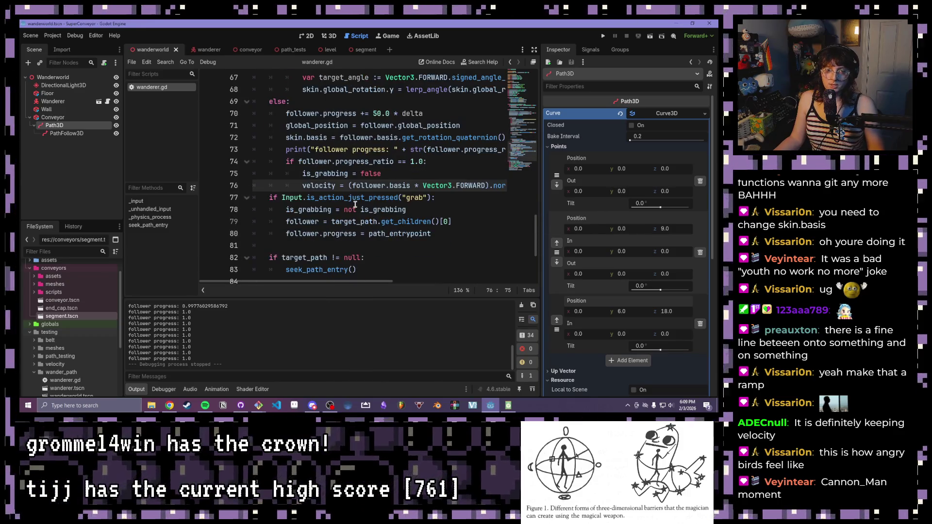
scroll(352, 212, "up", 6)
left_click(650, 36)
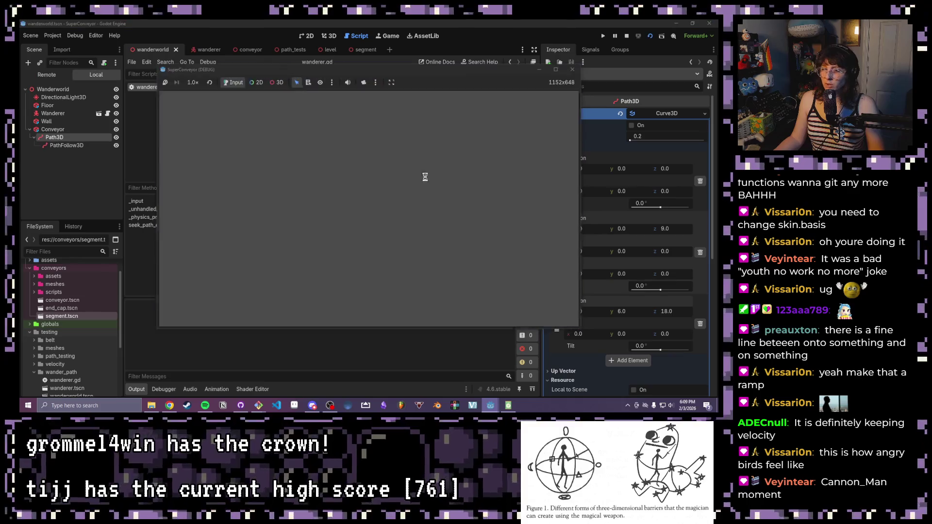
left_click(600, 228)
left_click(601, 228)
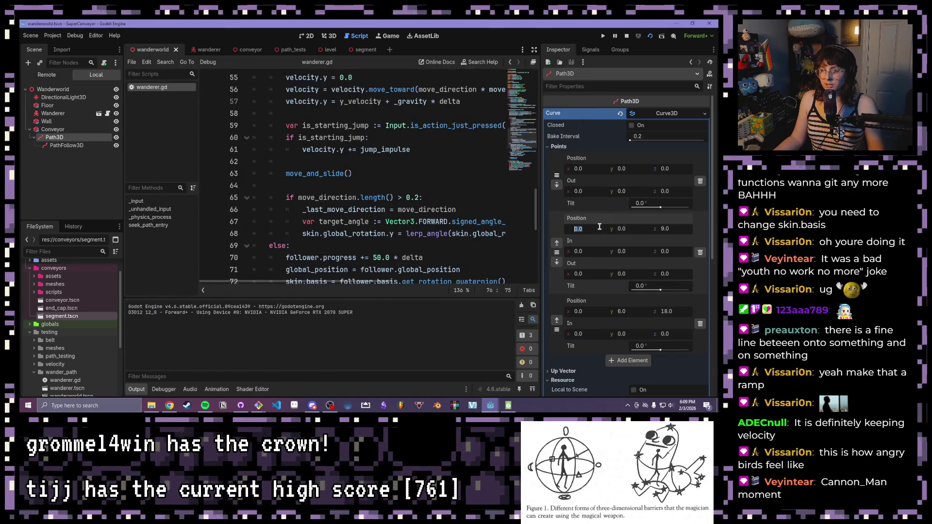
left_click(446, 176)
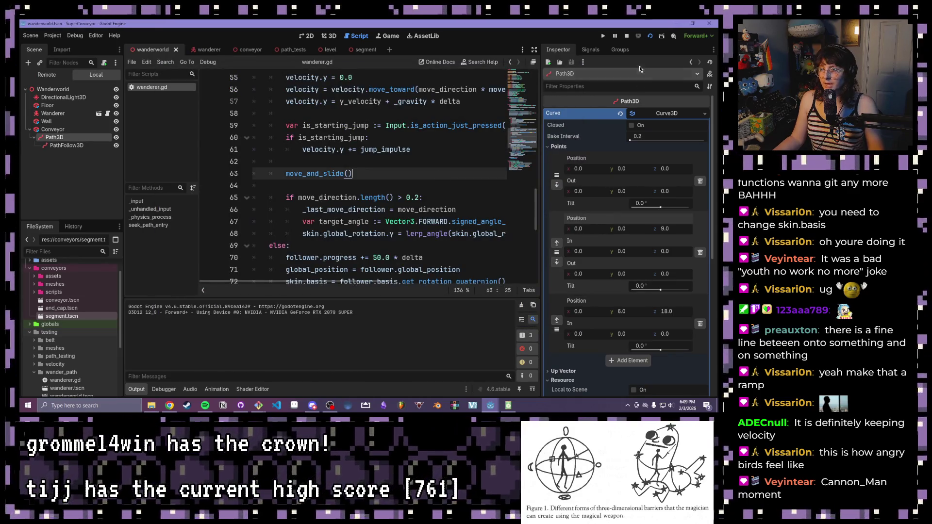
left_click(651, 37)
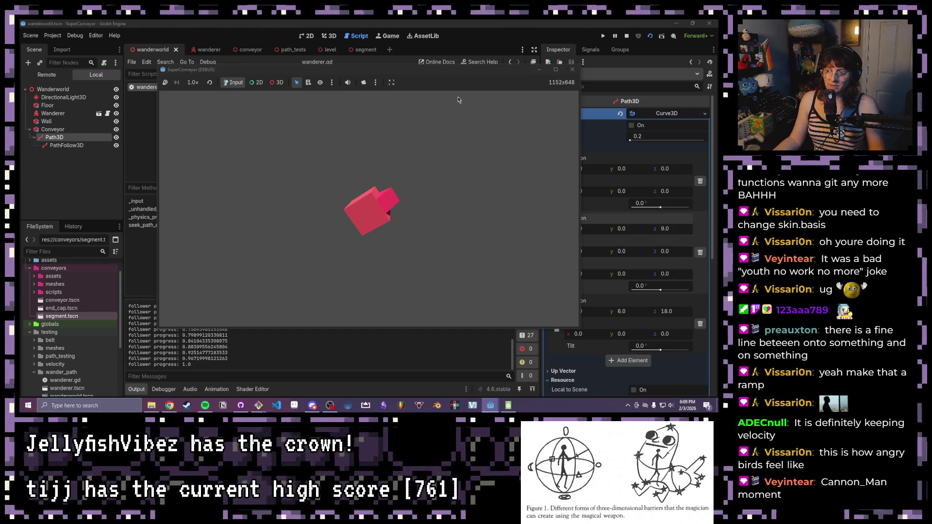
left_click(574, 70)
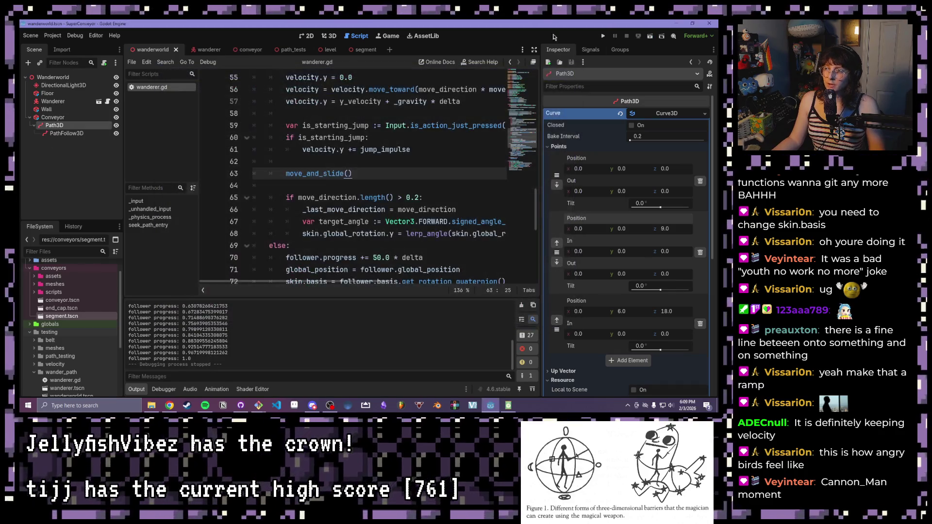
scroll(415, 189, "down", 1)
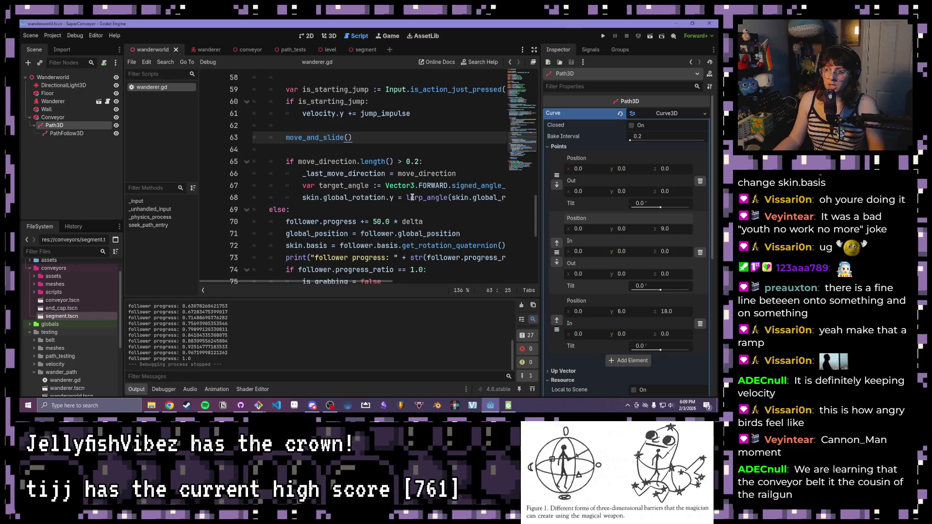
mouse_move(412, 197)
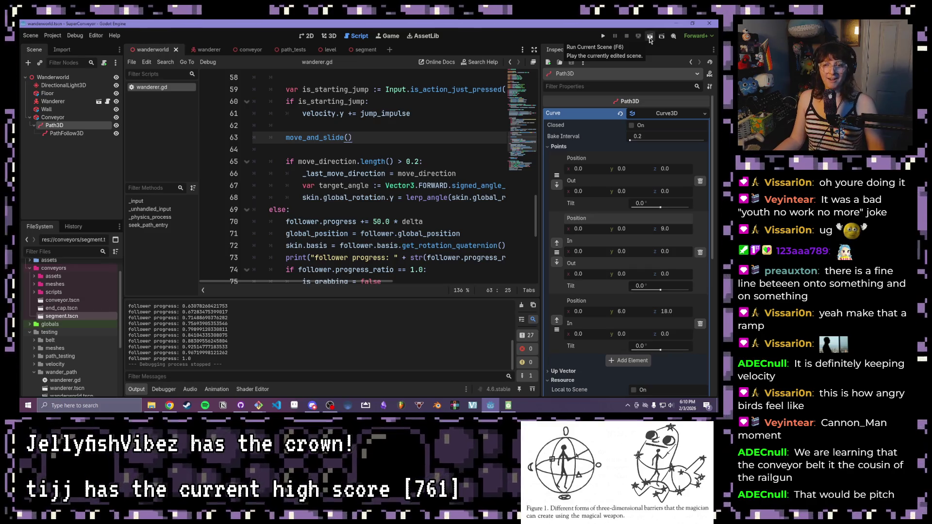
key("Down")
key("Down")
key("End")
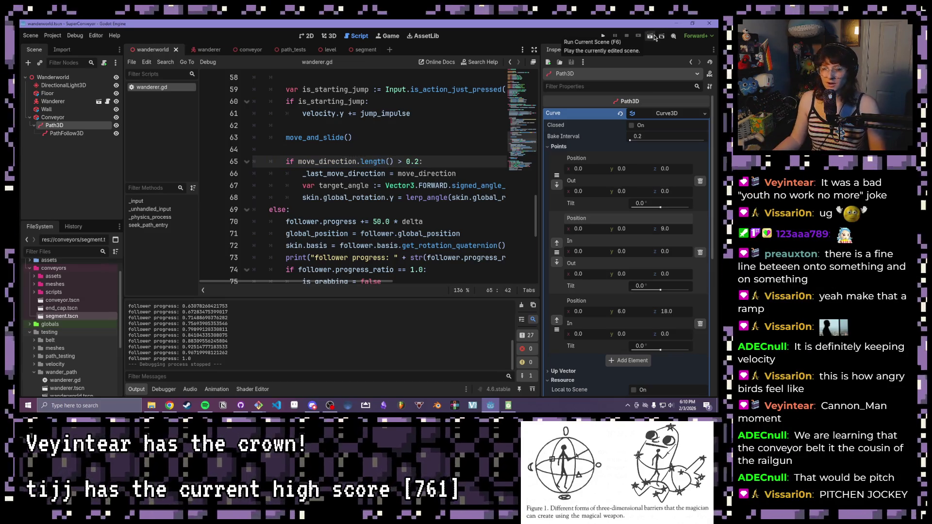
left_click(653, 37)
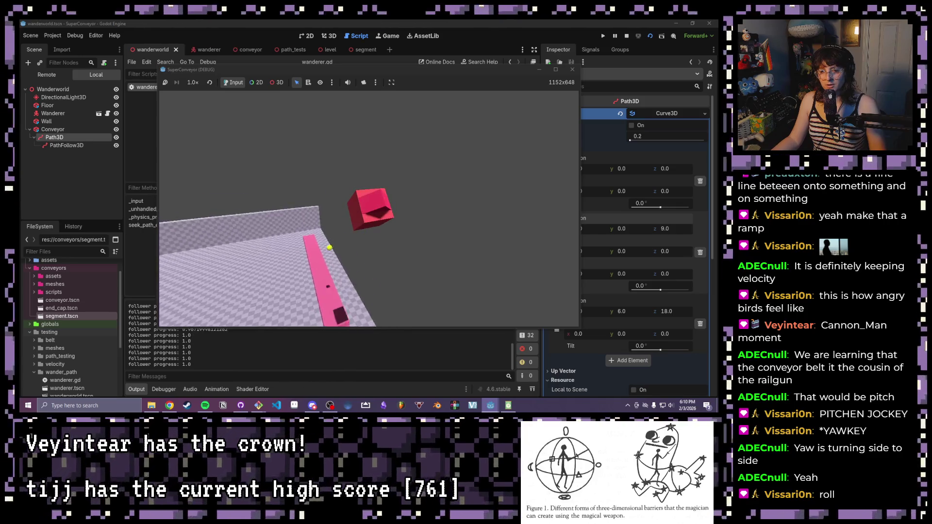
key("shift")
key("shift")
key("shift")
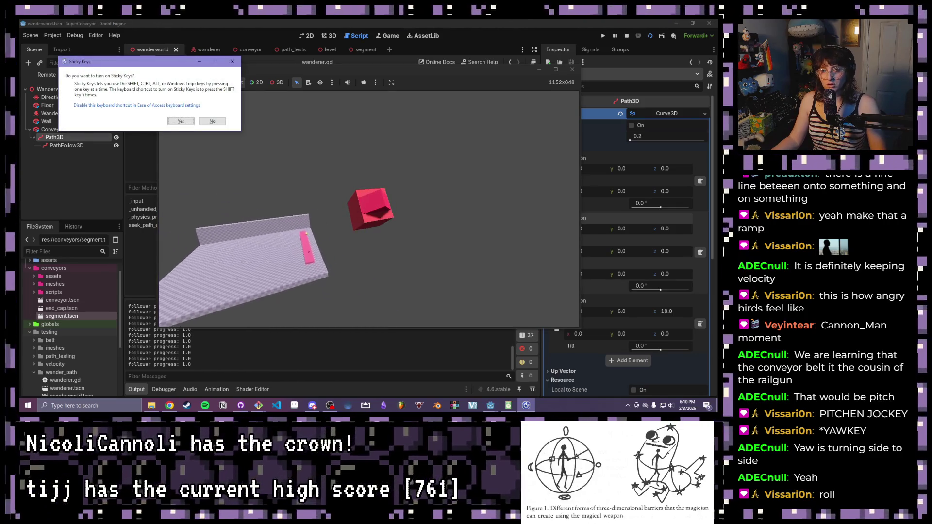
key("Escape")
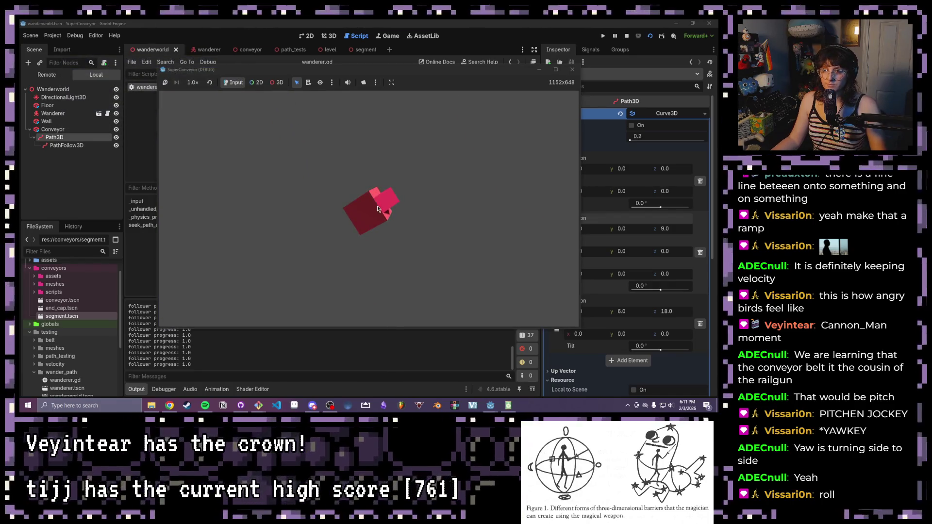
left_click(573, 69)
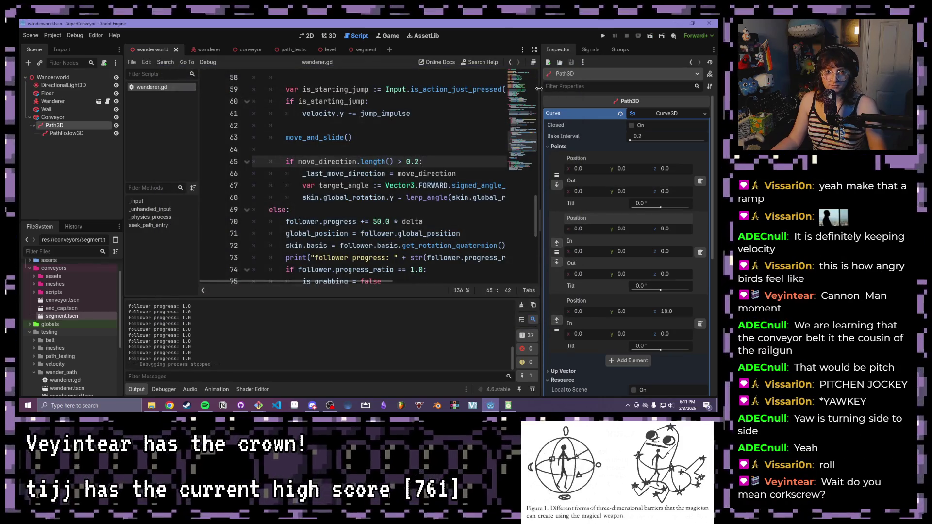
In the 3D view, set the Path3D's second point tilt to about 280°
scroll(383, 242, "down", 7)
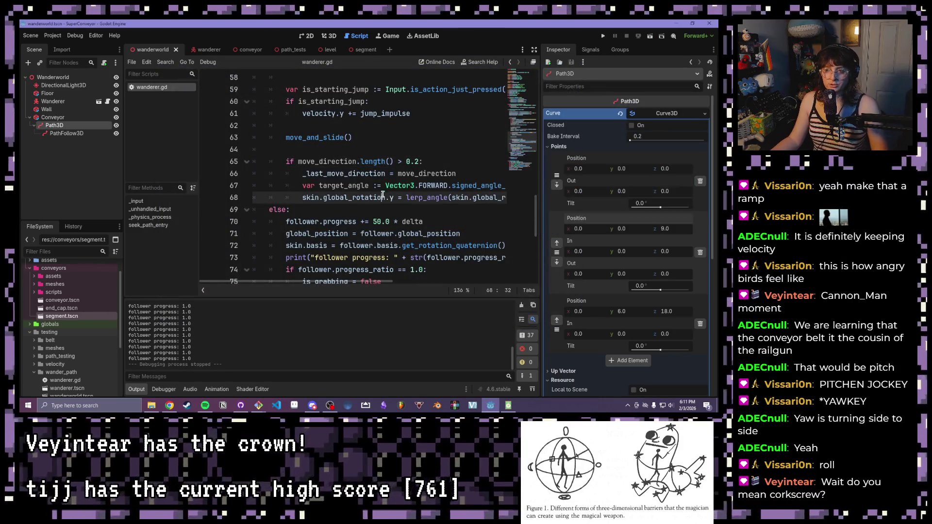
scroll(383, 241, "up", 20)
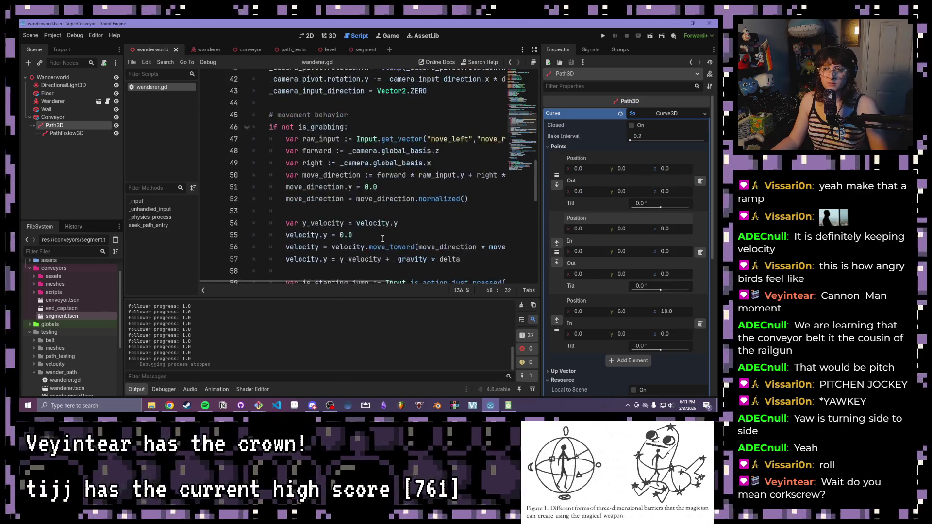
scroll(382, 239, "down", 10)
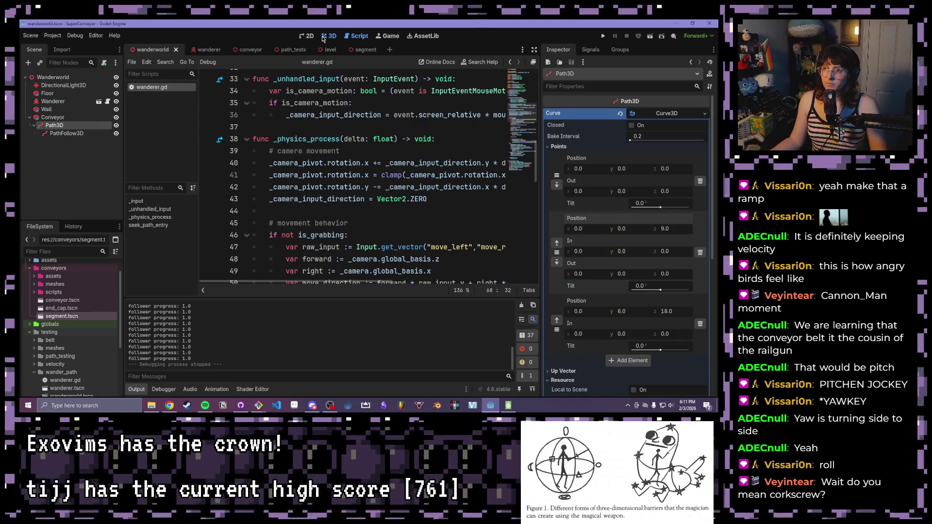
left_click(325, 36)
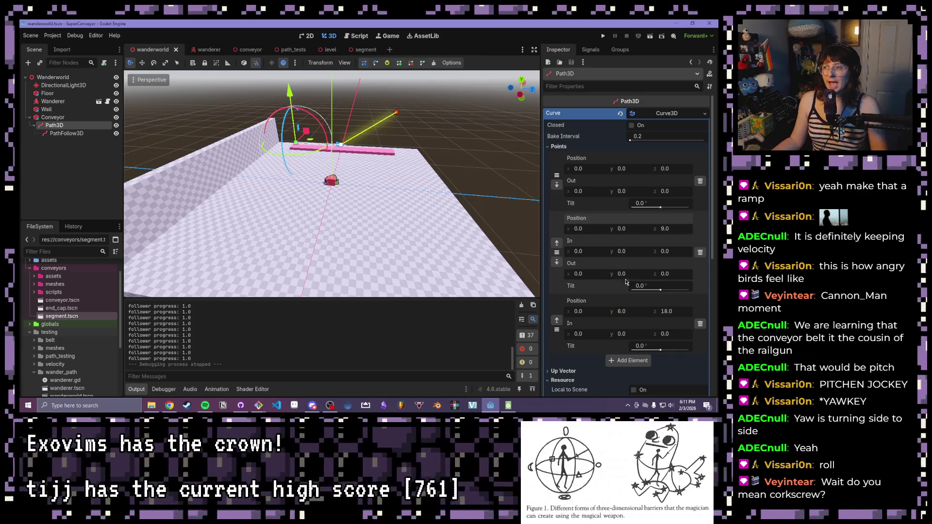
left_click_drag(660, 291, 669, 291)
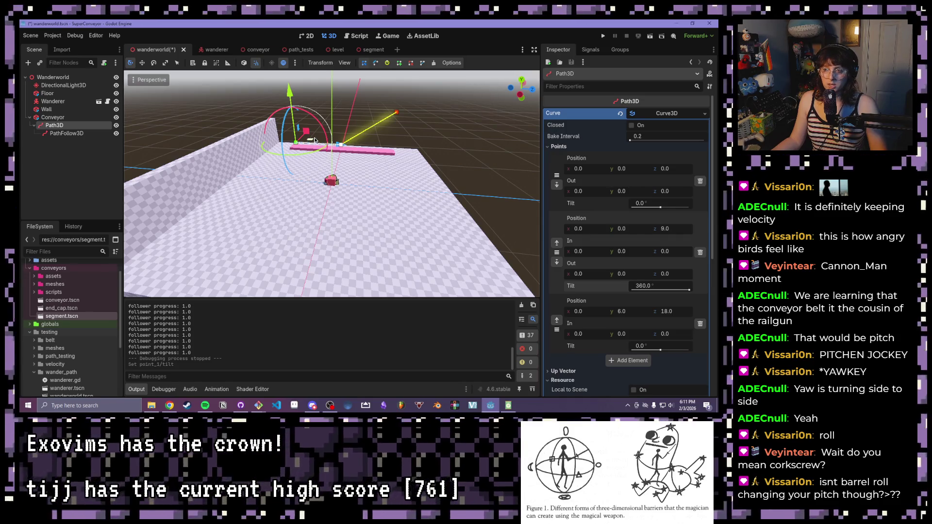
Save and test-run the level with the 360° middle-point tilt, close the game, then select the Floor
left_click(650, 37)
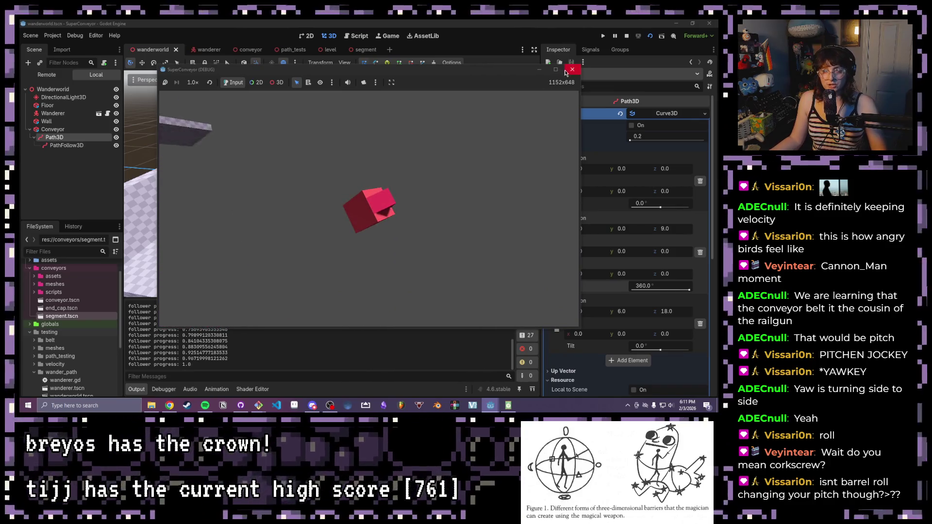
left_click(566, 71)
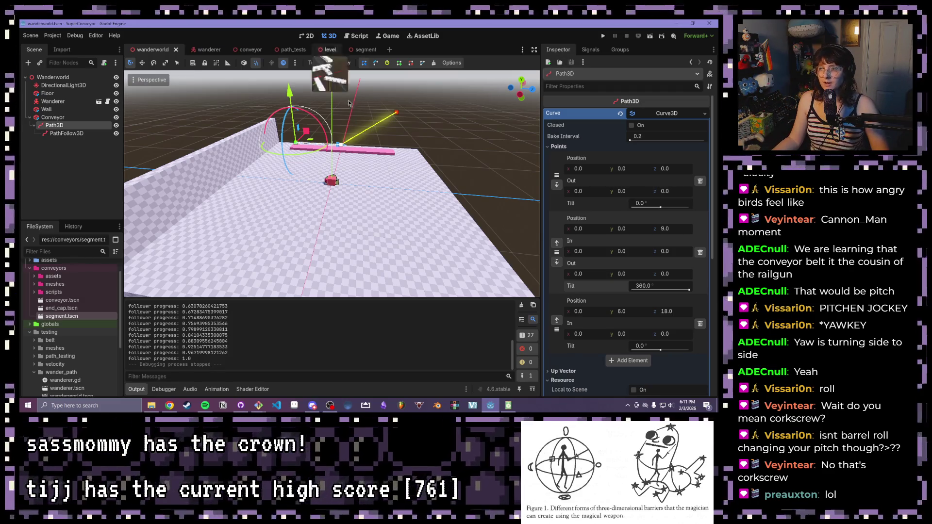
left_click(460, 109)
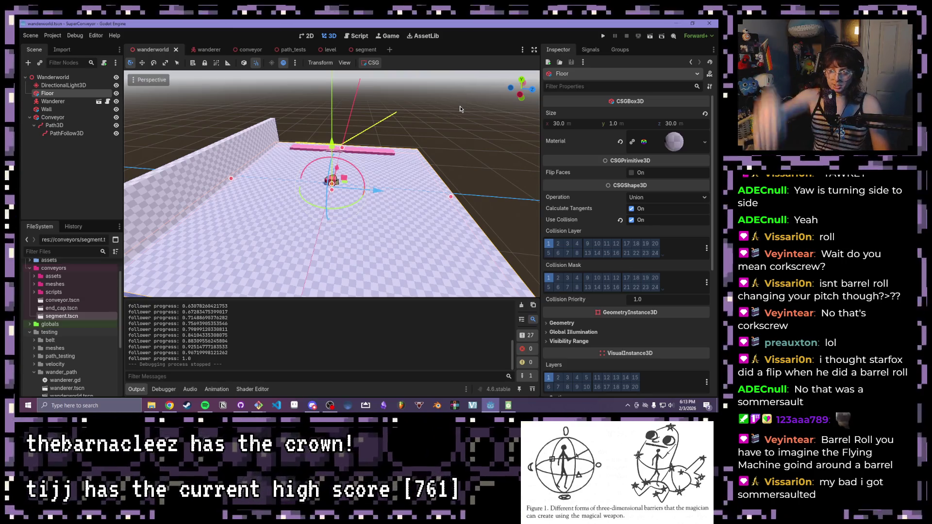
Orbit around the floor and wall, then select the Conveyor's Path3D curve
mouse_move(460, 109)
left_mouse_down()
mouse_move(427, 140)
mouse_move(374, 129)
mouse_move(258, 159)
mouse_move(193, 118)
mouse_move(240, 115)
left_mouse_up()
scroll(430, 115, "down", 3)
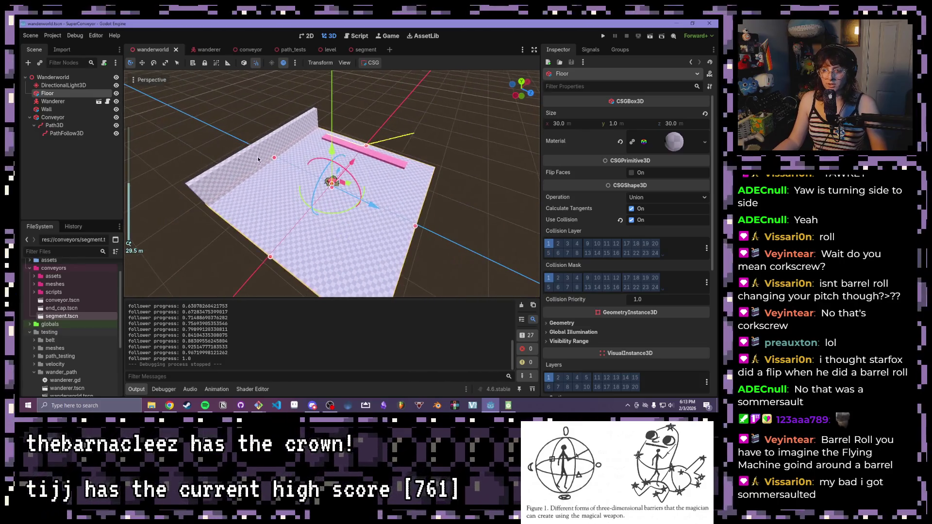
scroll(257, 159, "down", 3)
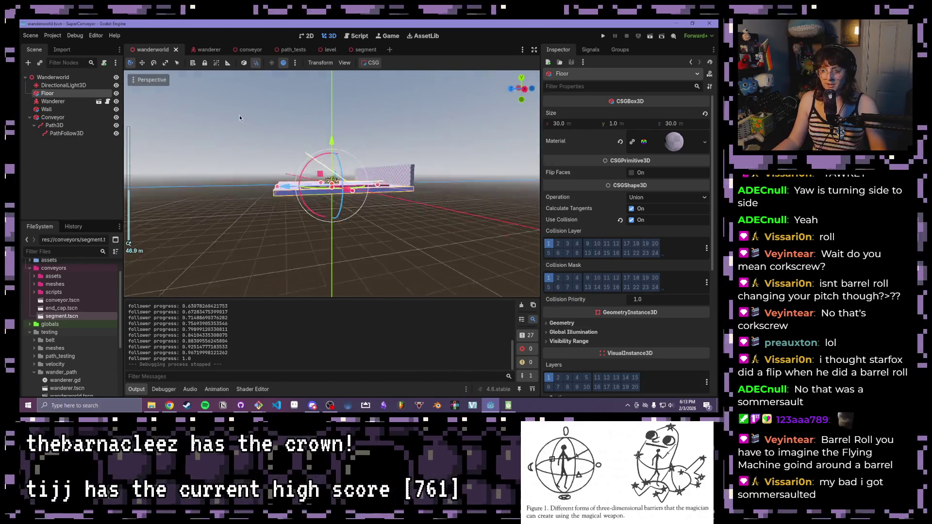
scroll(243, 117, "up", 4)
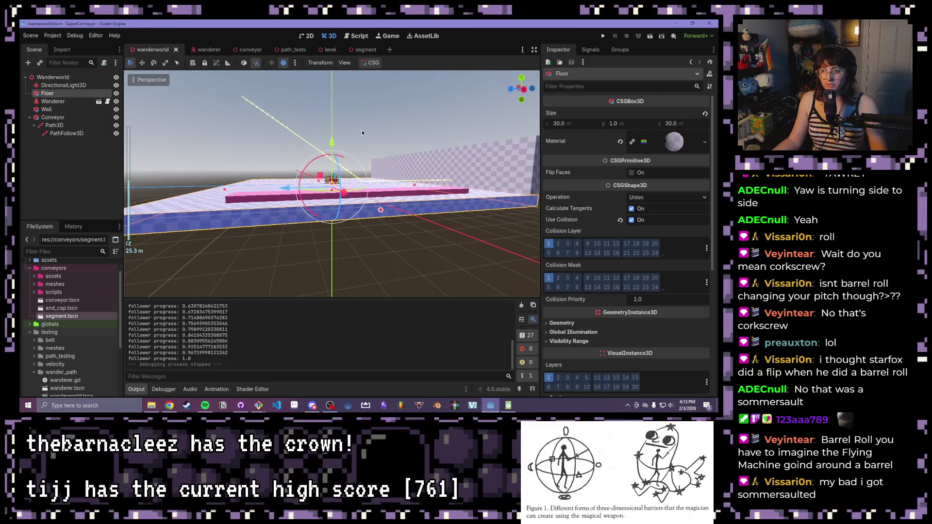
left_click(73, 118)
left_click(70, 126)
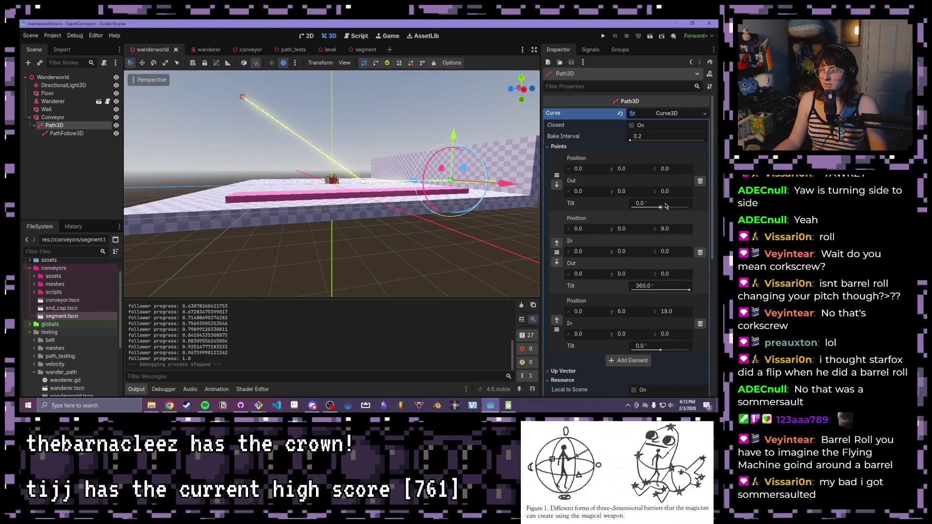
Set the second curve point's z position to 18, deselect the path, and save and run the scene
left_click(666, 229)
left_click_drag(673, 233, 708, 232)
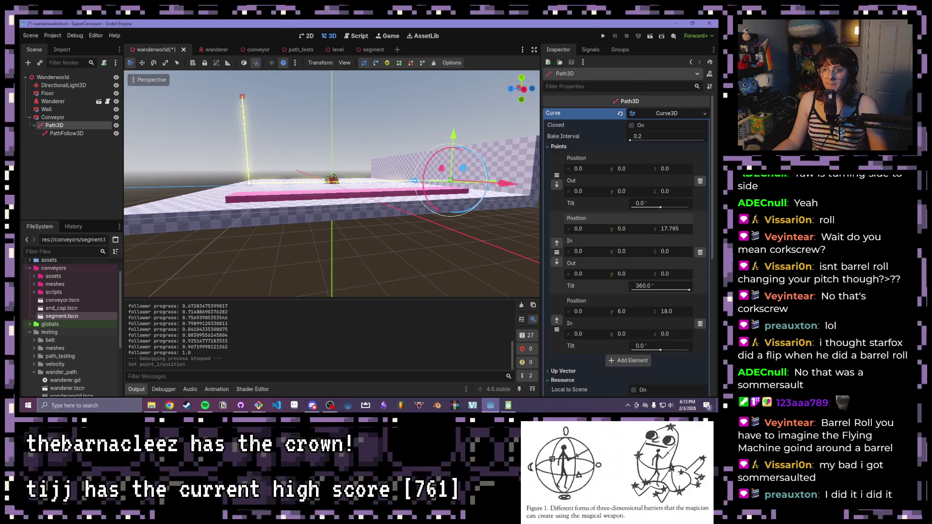
type("18")
key("Return")
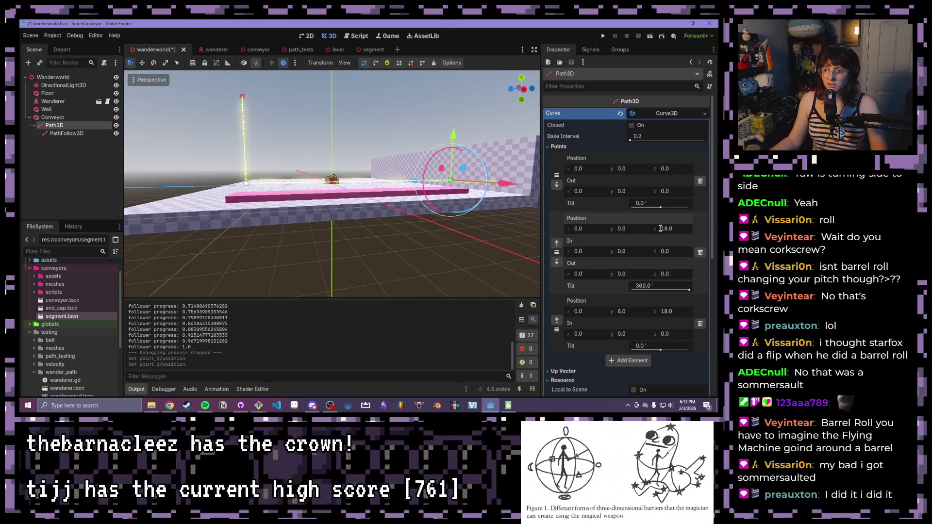
left_click(431, 246)
scroll(431, 246, "down", 3)
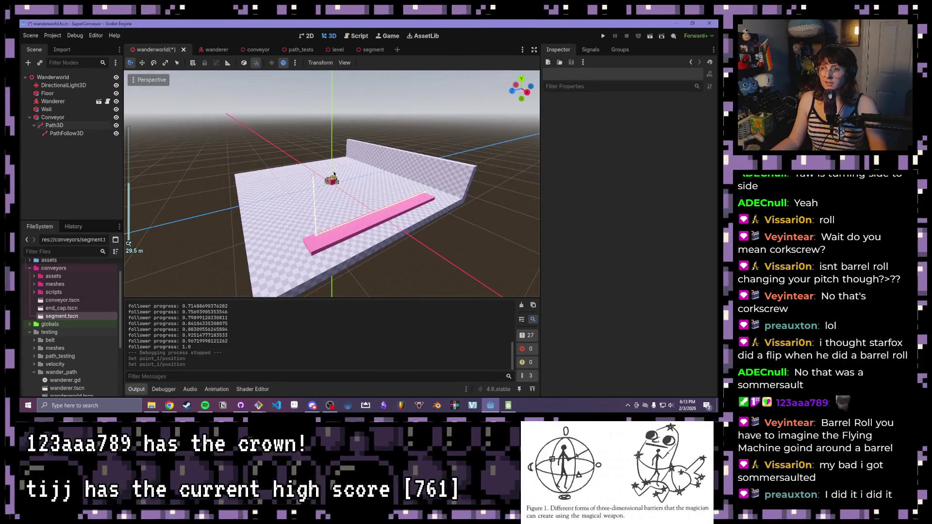
left_click(650, 37)
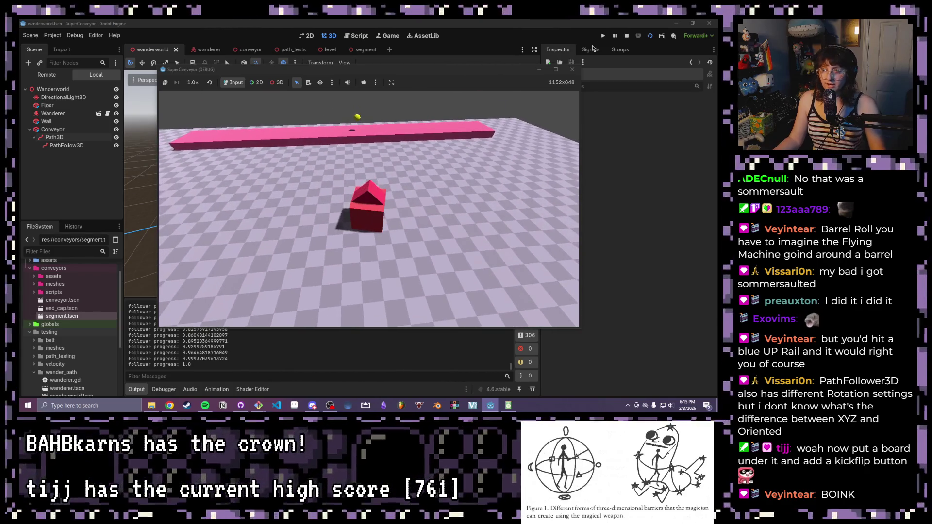
Stop the game after watching the wanderer ride the conveyor
left_click(572, 69)
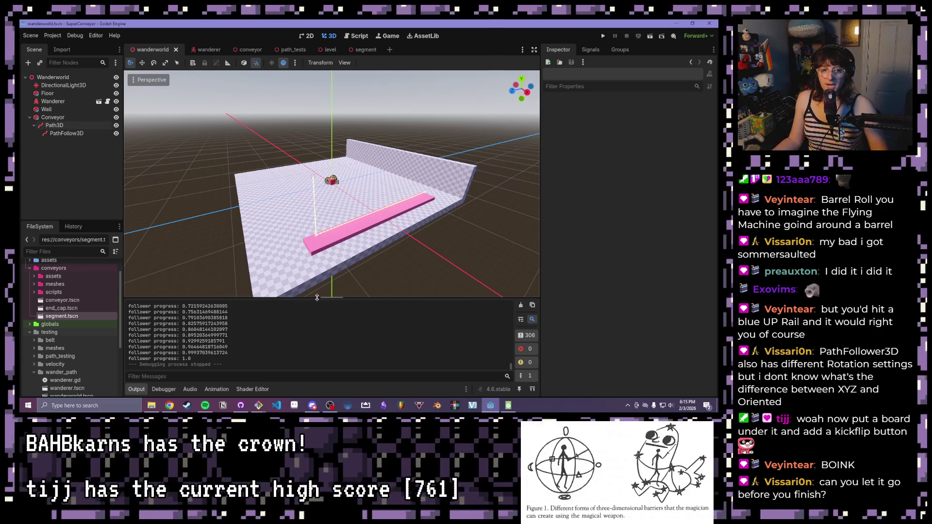
Rerun the scene, stop it, and bring up wanderer.gd in the Script workspace
left_click(649, 38)
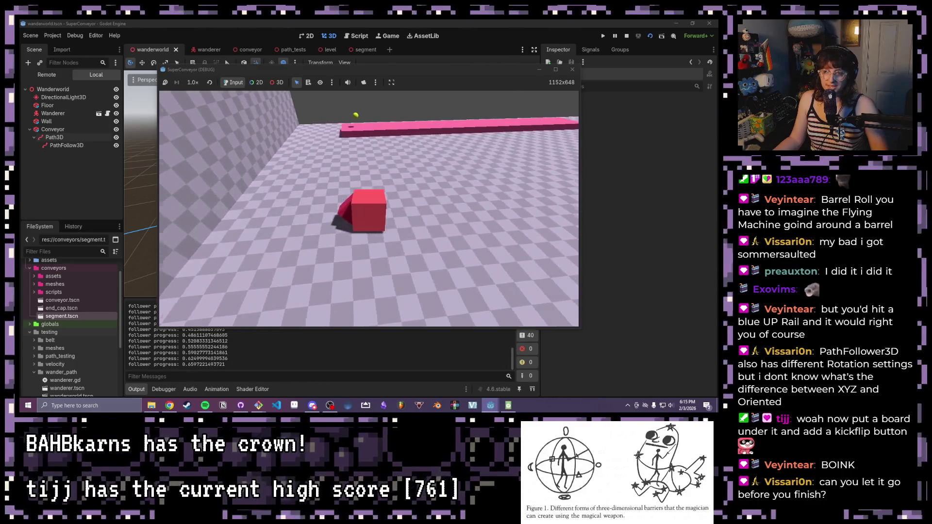
left_click(572, 69)
left_click(358, 36)
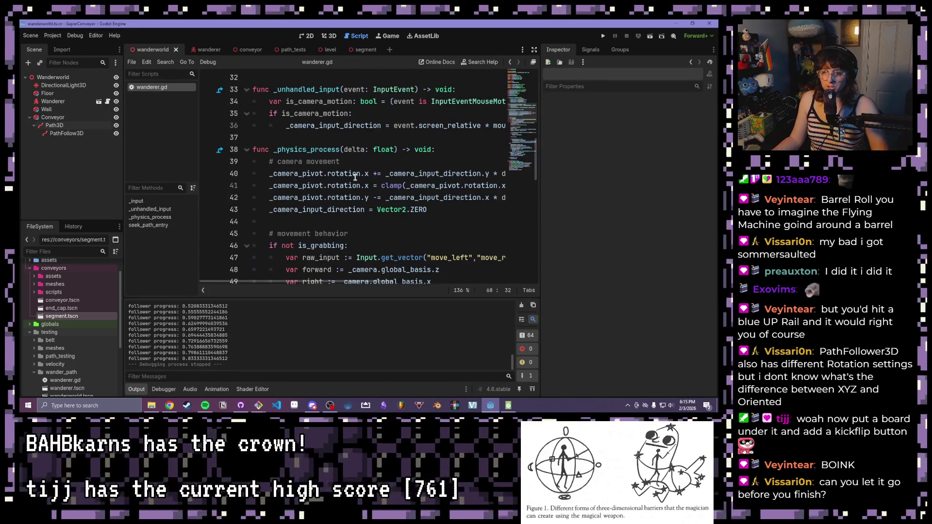
Hide the side docks and place the cursor after line 78, below the grab check
scroll(355, 177, "up", 1)
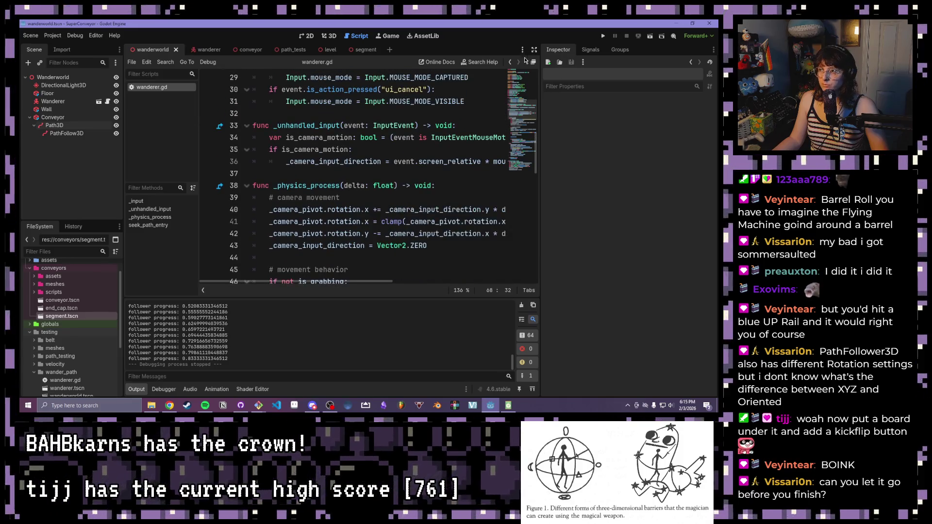
left_click(534, 49)
scroll(361, 164, "up", 2)
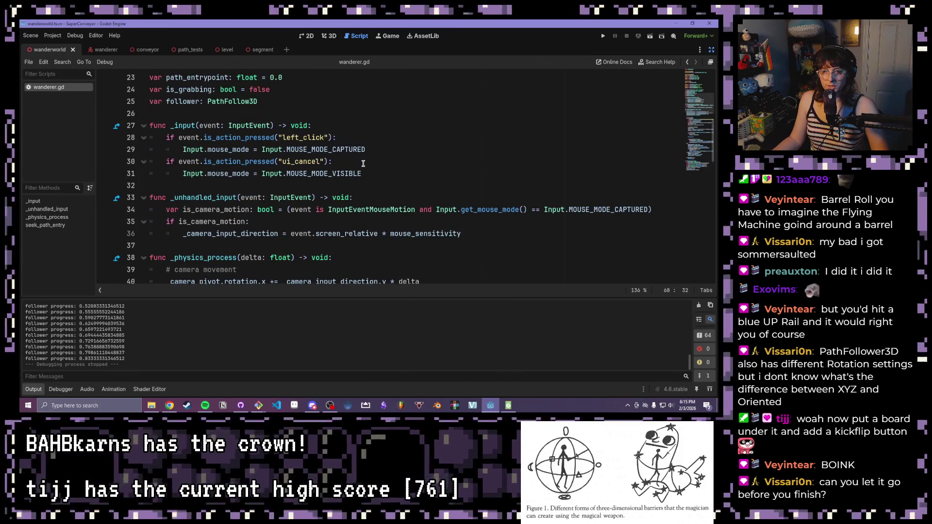
scroll(363, 163, "down", 12)
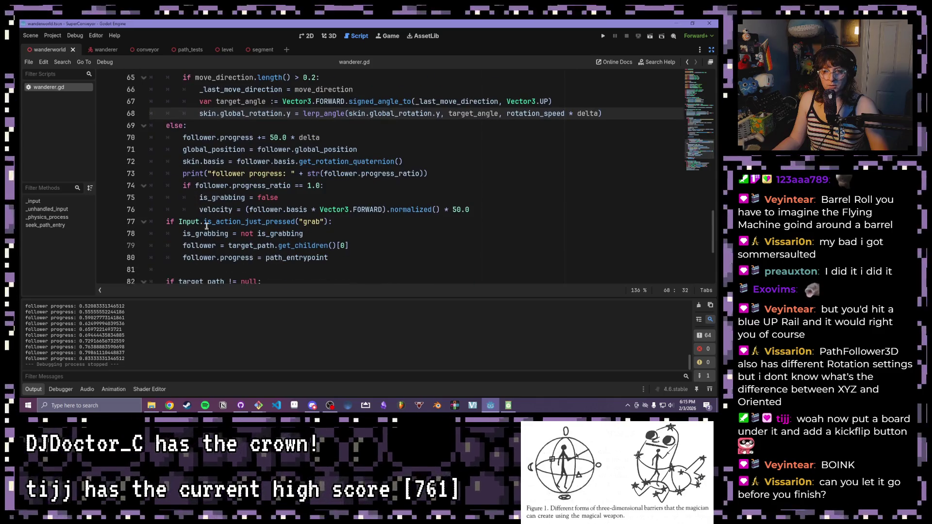
left_click_drag(165, 223, 166, 234)
left_click(349, 235)
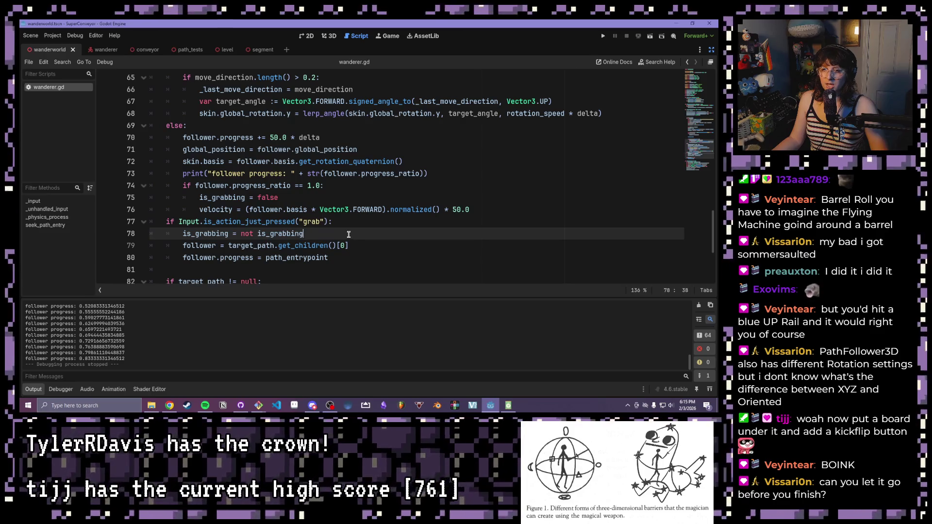
left_click(391, 221)
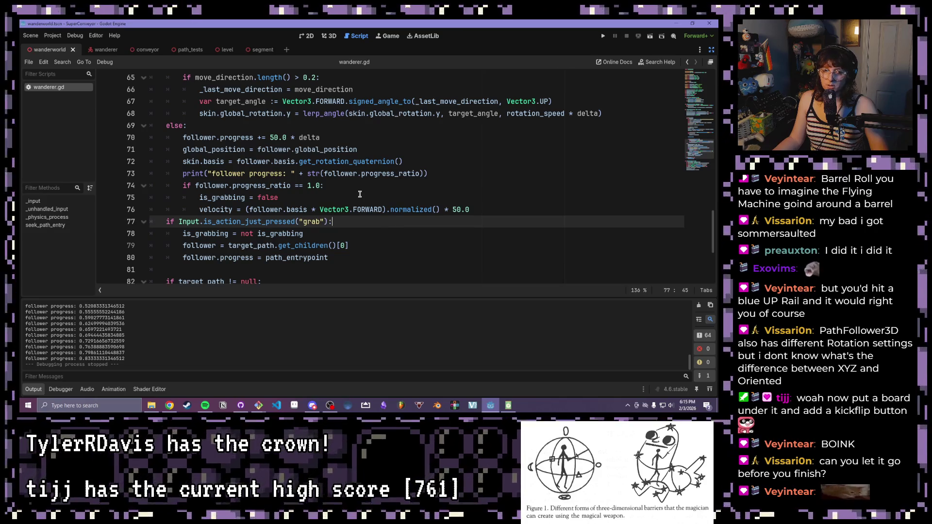
left_click(348, 234)
left_click(357, 217)
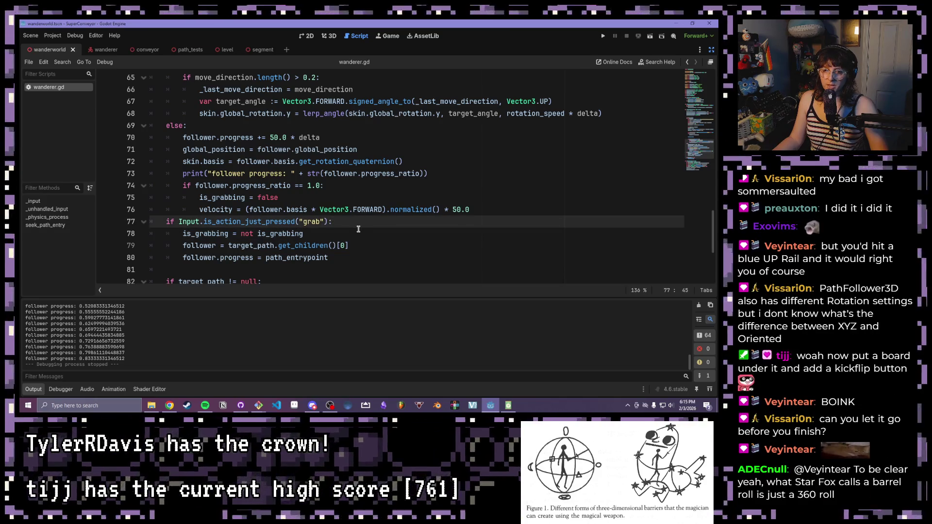
left_click(358, 229)
Add an 'if is_grabbing:' condition directly under the grab action check
key("Return")
type("I")
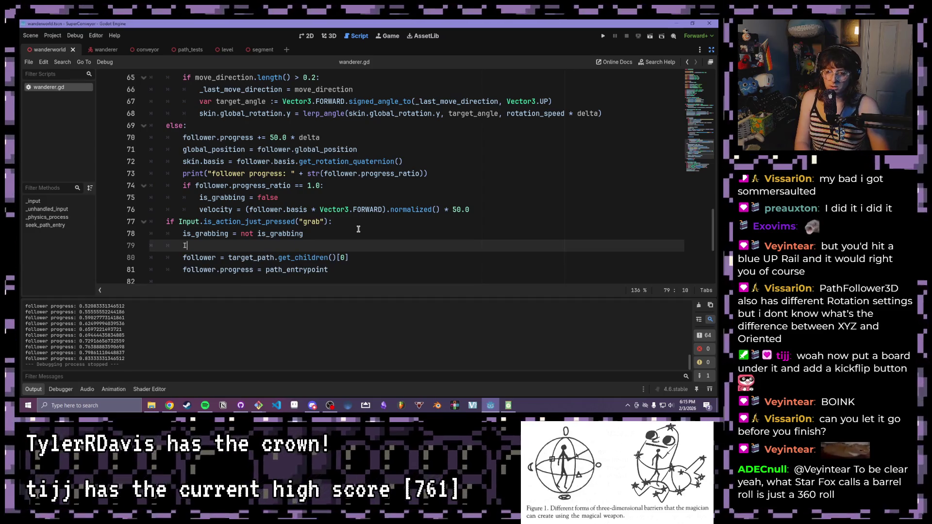
key("BackSpace")
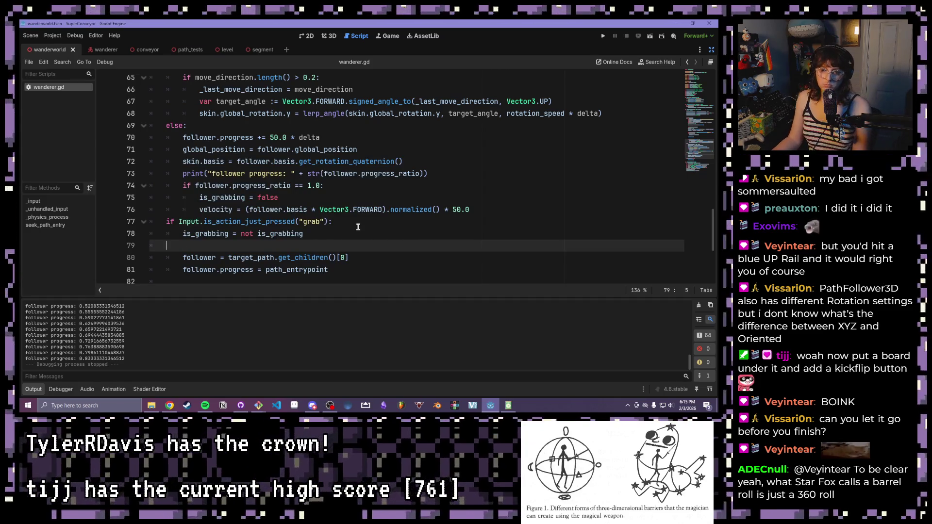
key("BackSpace")
key("Up")
key("End")
key("Return")
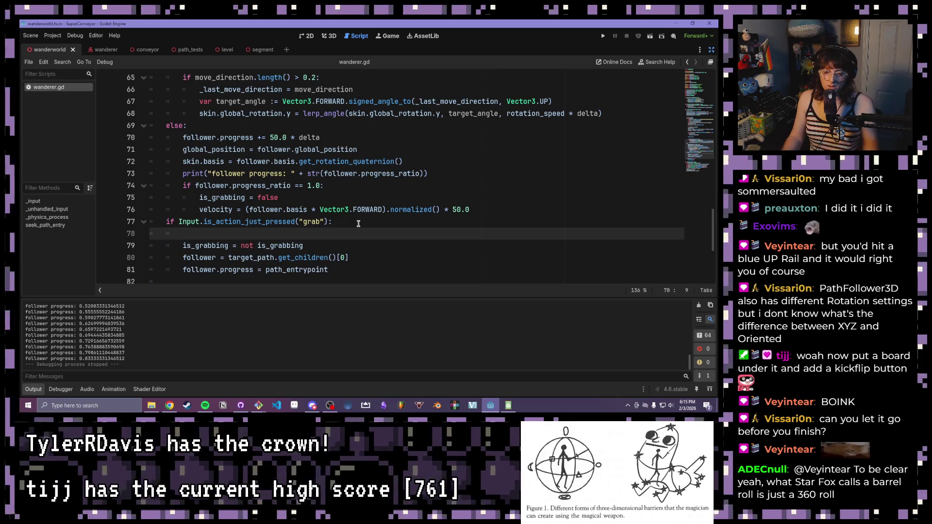
key("BackSpace")
key("BackSpace")
key("BackSpace")
type("if is")
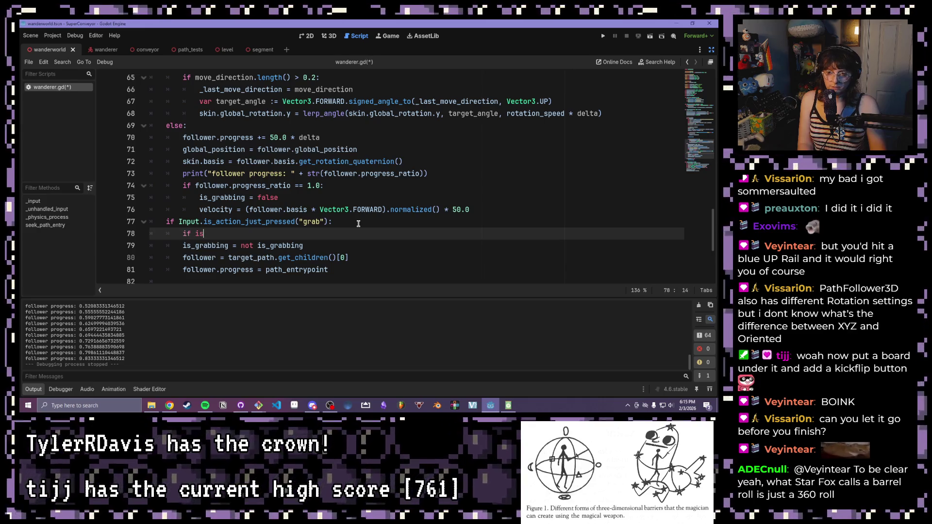
type("_grabbinf")
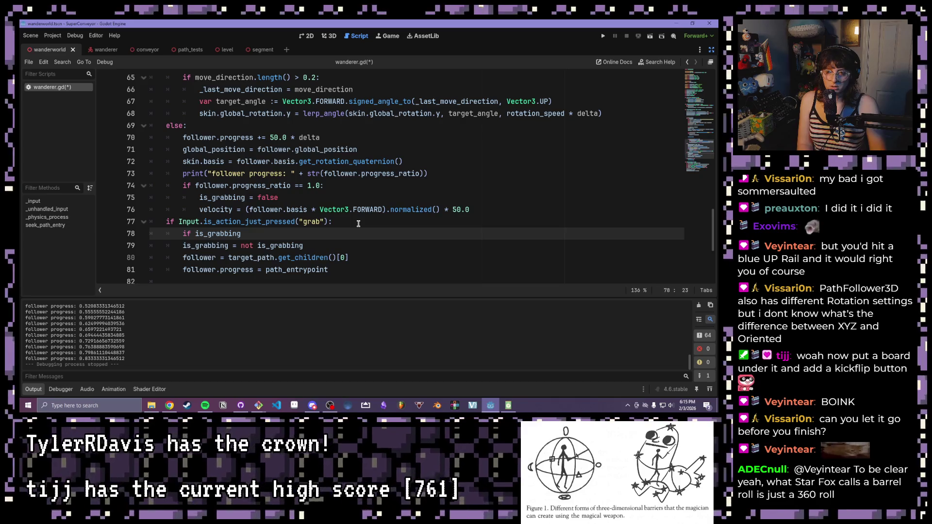
type(":")
key("Return")
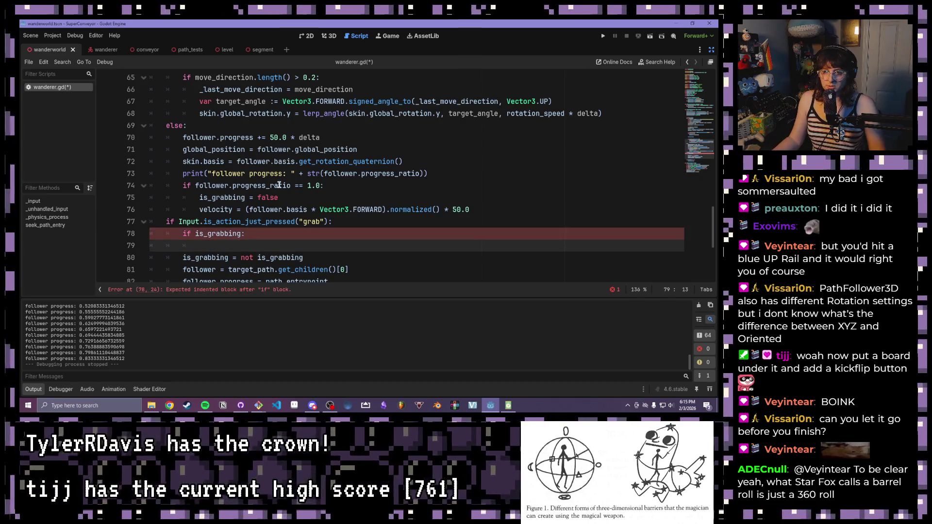
Copy line 76's forward velocity statement (speed 50.0) into the new block, save wanderer.gd, and run
left_click_drag(470, 209, 197, 210)
key("ctrl+c")
left_click(291, 246)
key("ctrl+v")
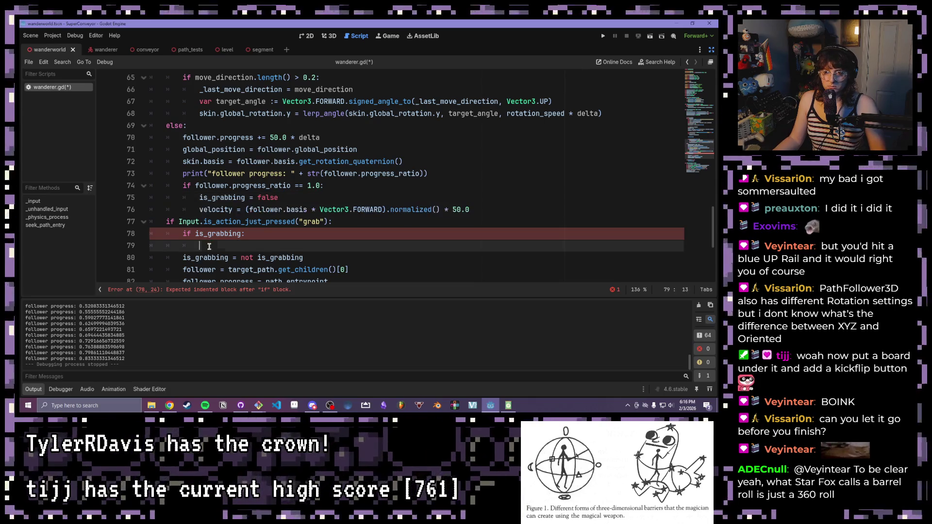
left_click(291, 229)
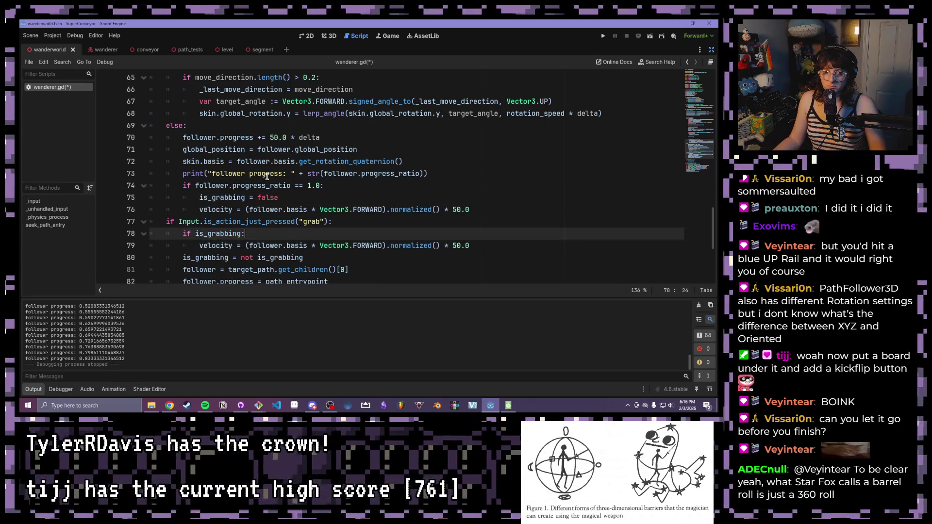
key("ctrl+s")
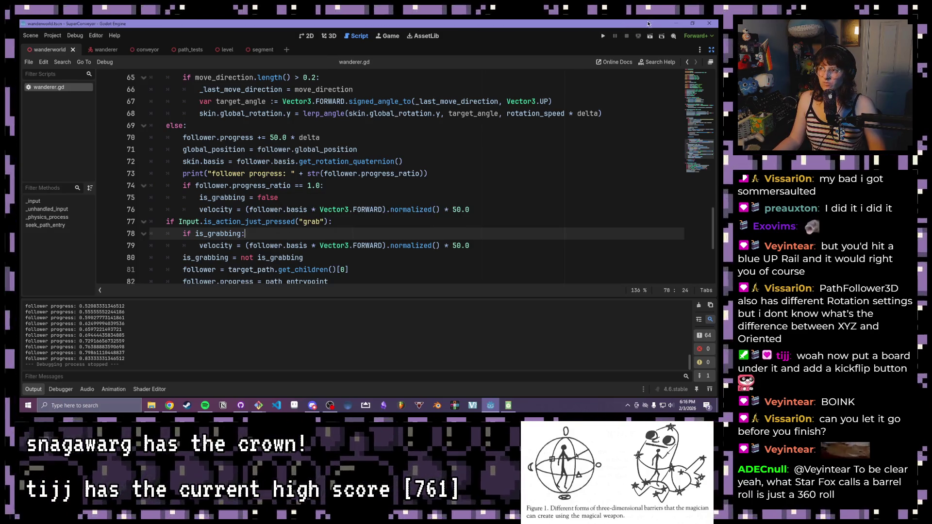
key("F5")
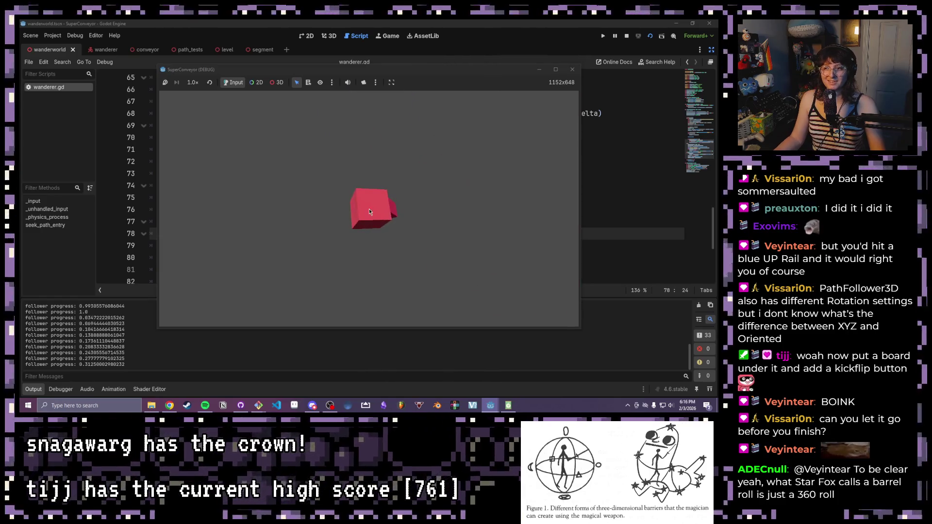
Stop the grab-release test with F8, glance at the 3D view, and return to wanderer.gd
key("F8")
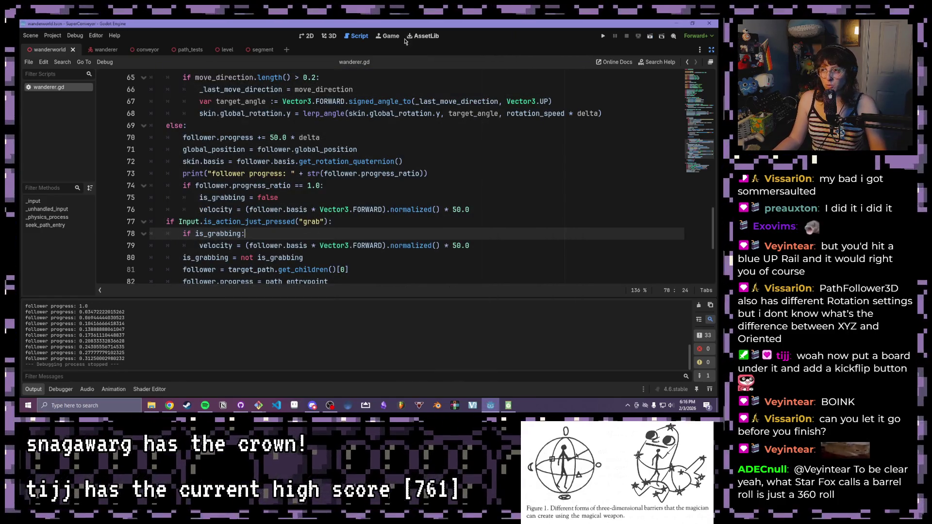
left_click(333, 40)
scroll(35, 114, "up", 3)
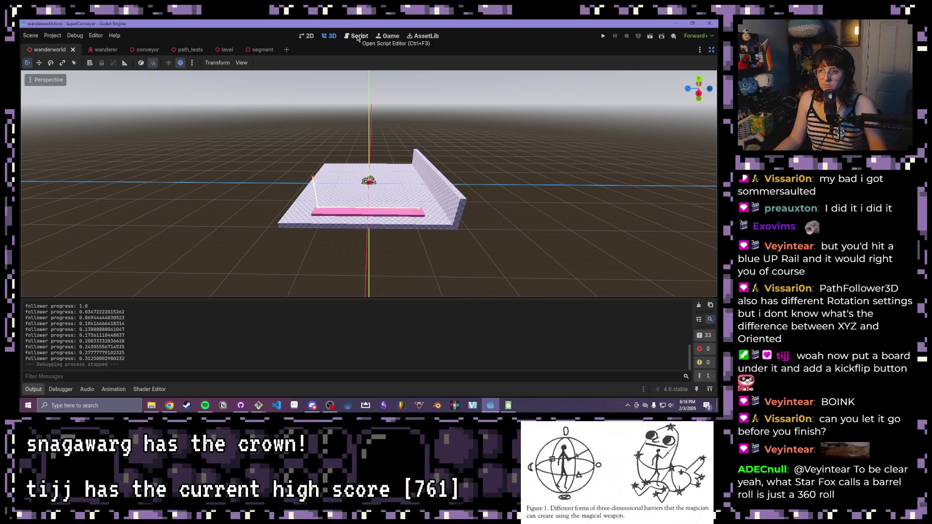
left_click(357, 37)
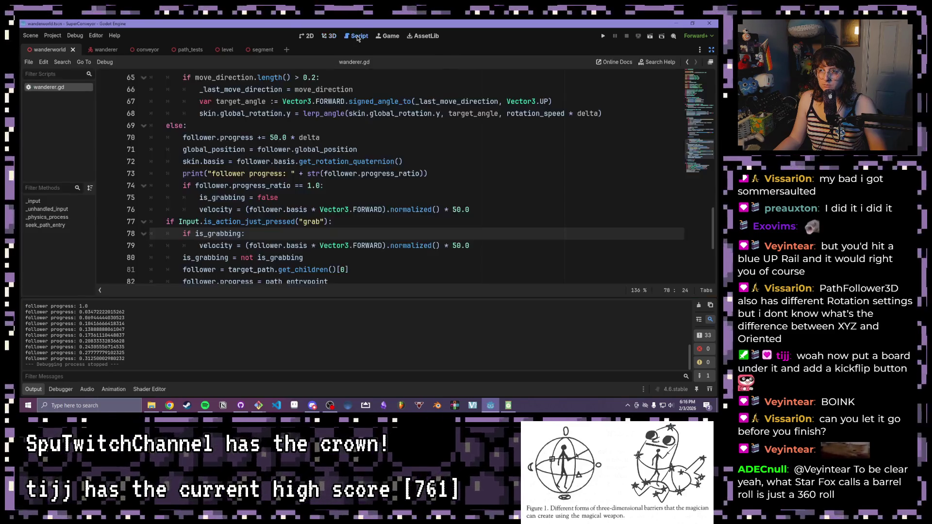
Duplicate Wall as Wall2, move it to the floor's left edge, then save and run
left_click(329, 37)
left_click(711, 50)
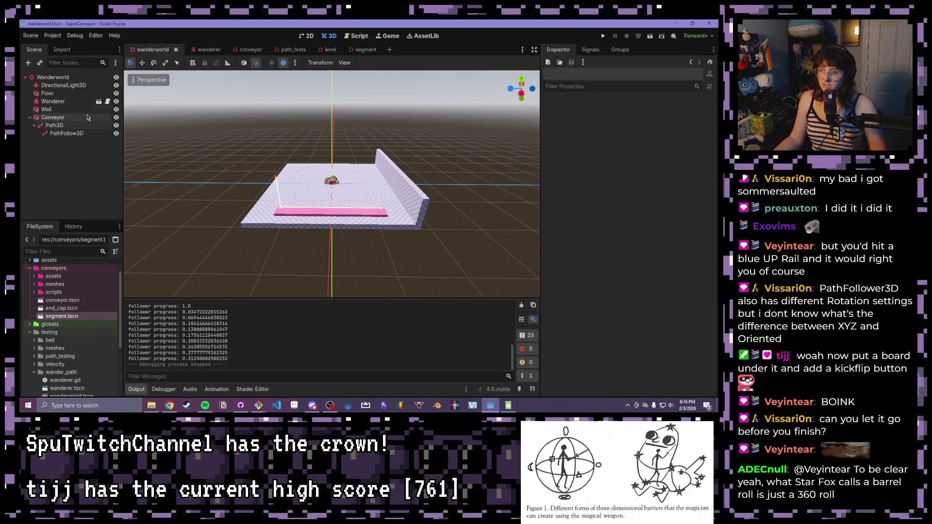
left_click(47, 109)
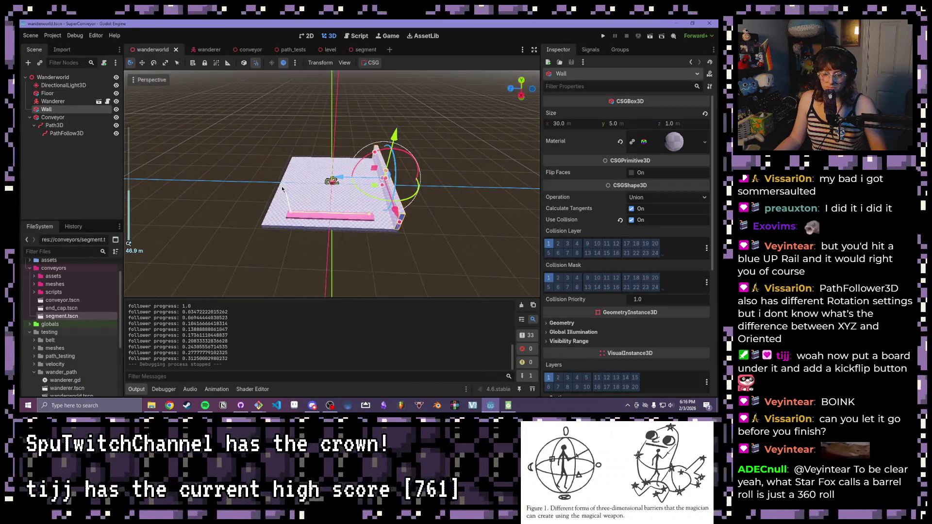
key("ctrl+d")
left_click_drag(383, 179, 280, 175)
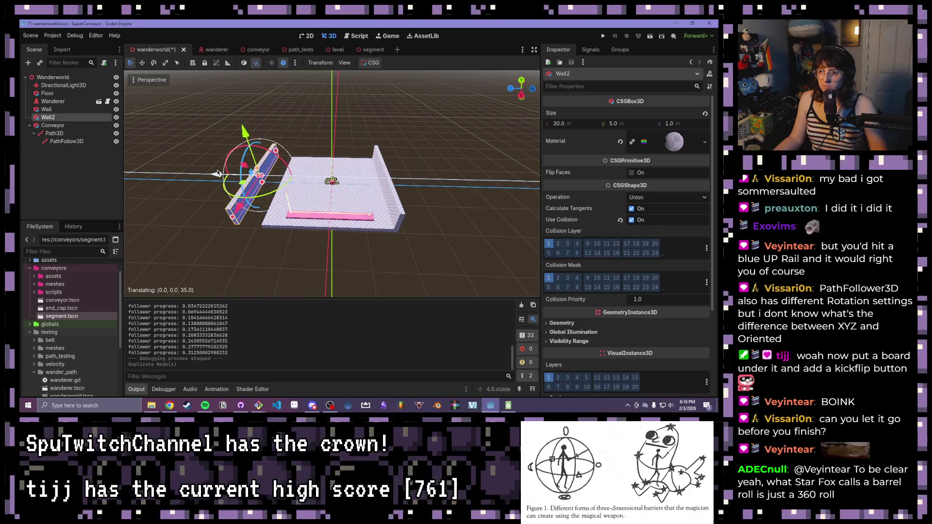
left_click_drag(370, 216, 311, 199)
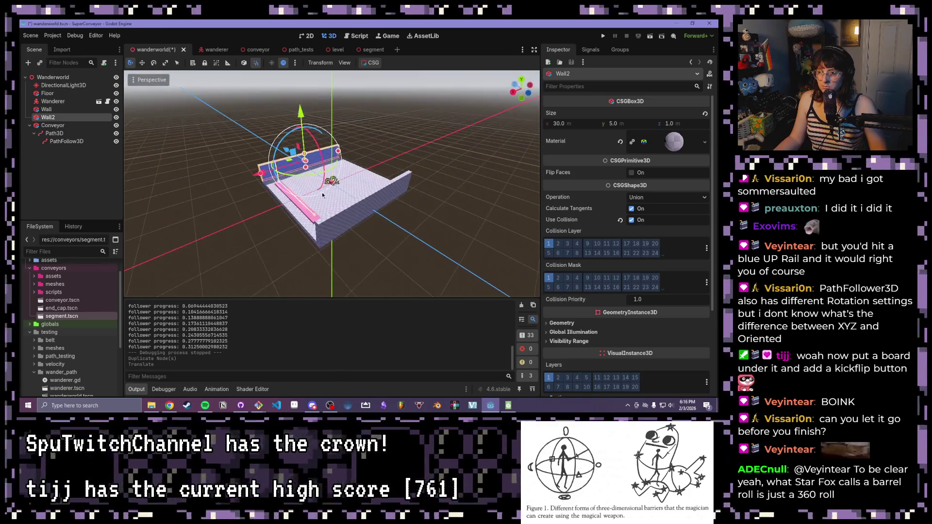
left_click(651, 36)
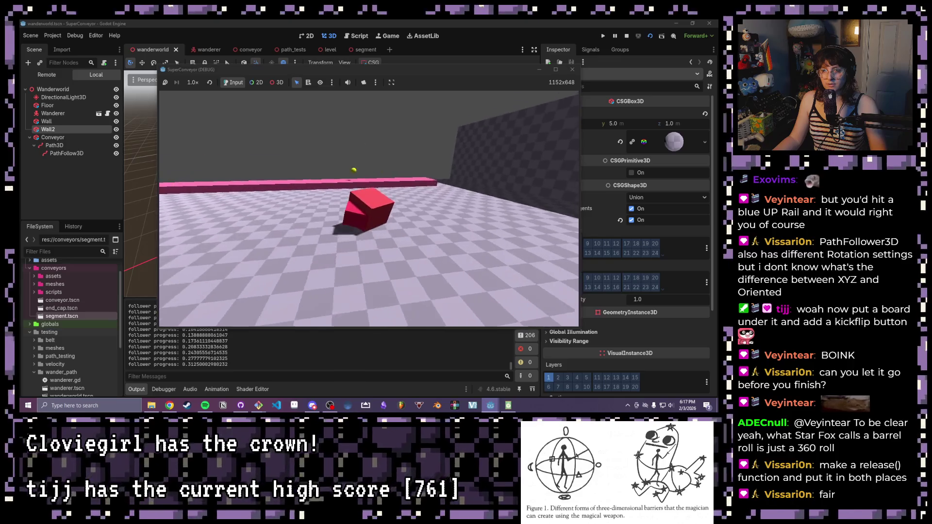
End the two-wall play-test with F8
key("F8")
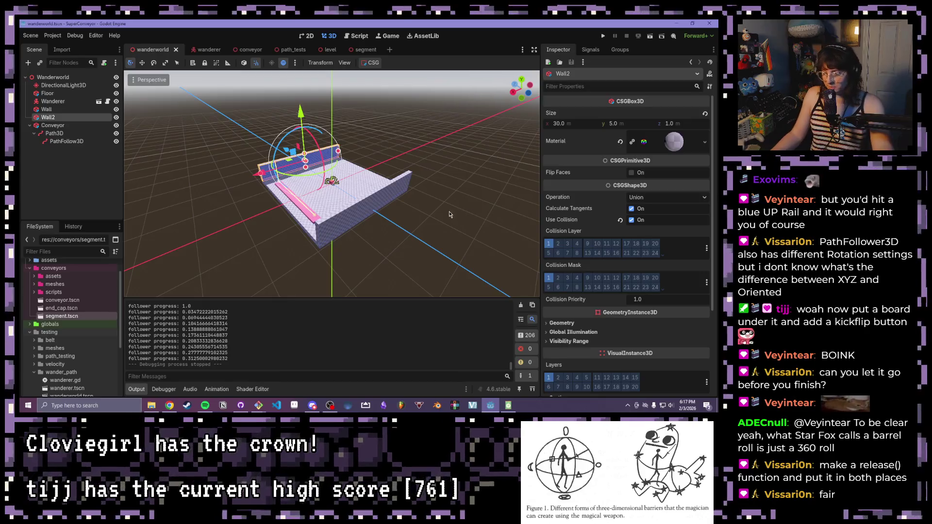
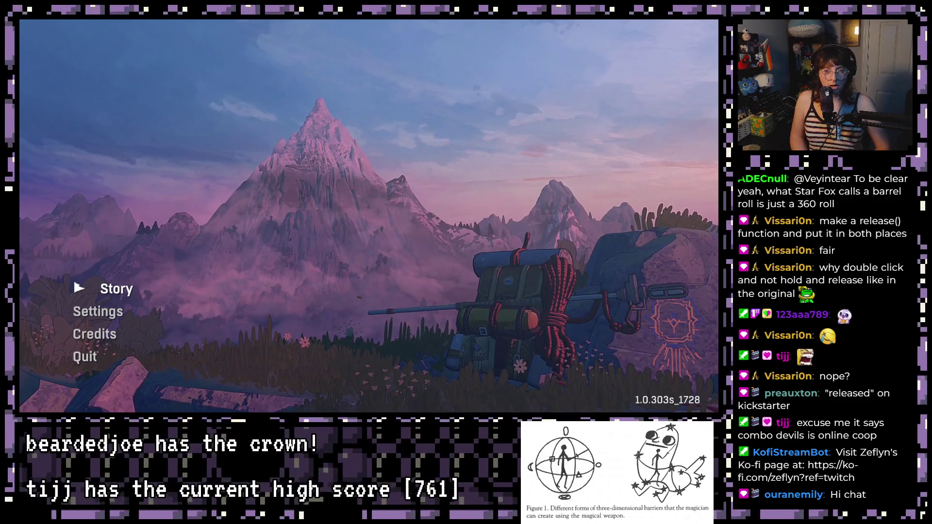
Load the 'Day 4 - The Shortcut' story save from the main menu's Story slots
key("Down")
key("Down")
key("Up")
key("Up")
key("Return")
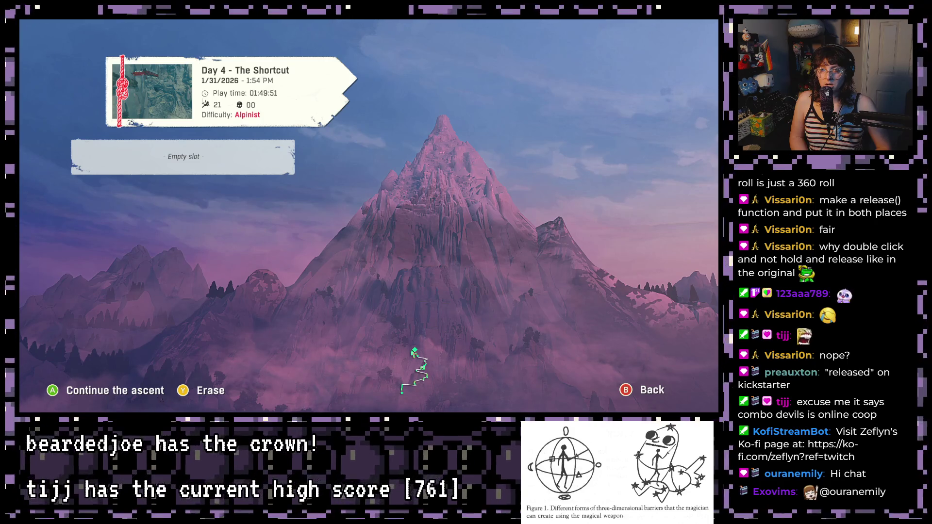
key("Return")
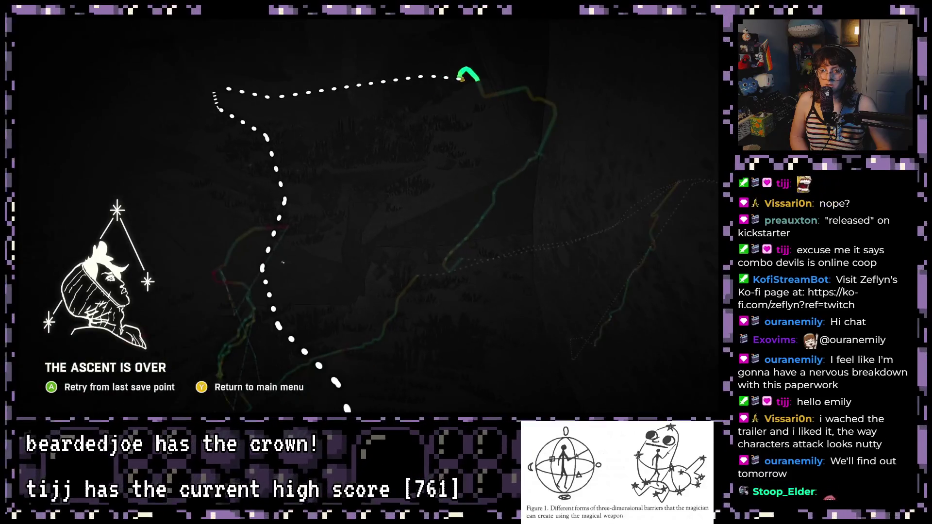
Choose Retry from last save point on the game-over screen
key("Return")
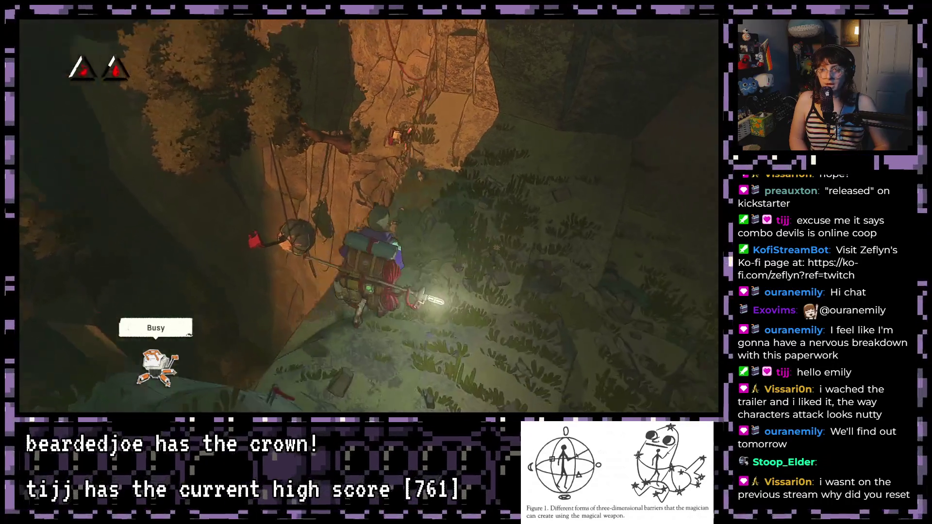
Browse the backpack's Yellow Yak, Instant noodles, climbing tape, Bananamin B12 and Plastic bag
key("Escape")
key("Escape")
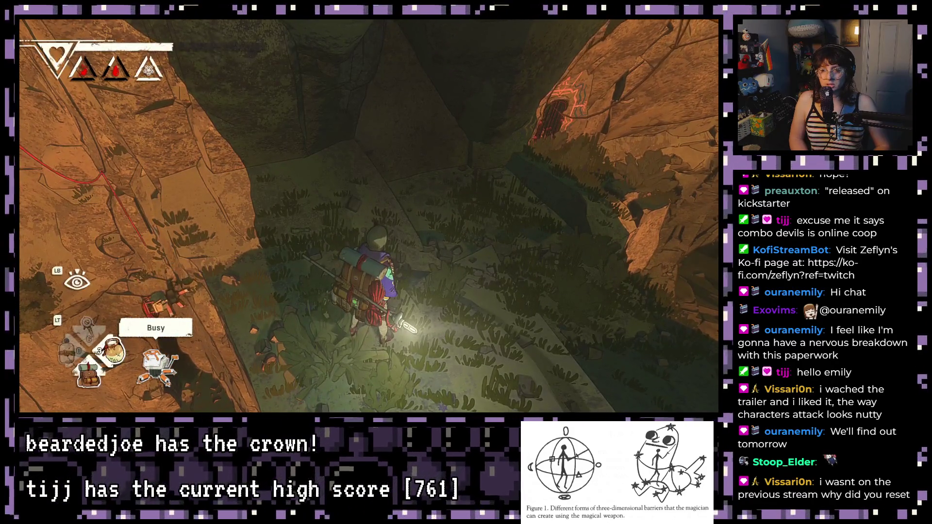
key("Tab")
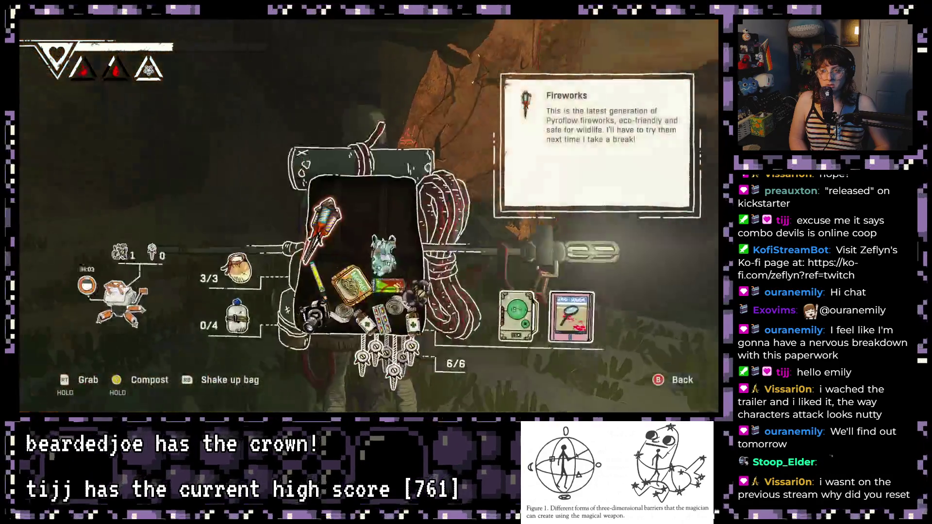
key("Right")
key("Down")
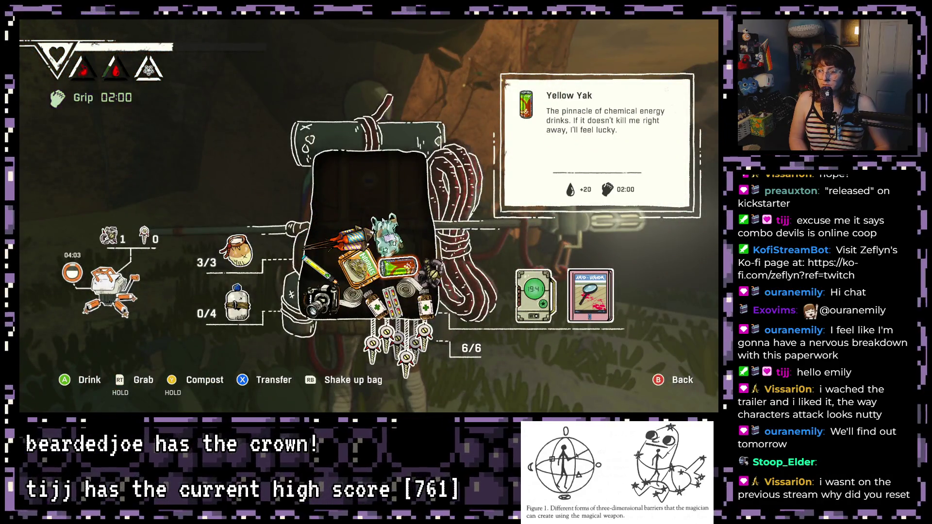
key("Left")
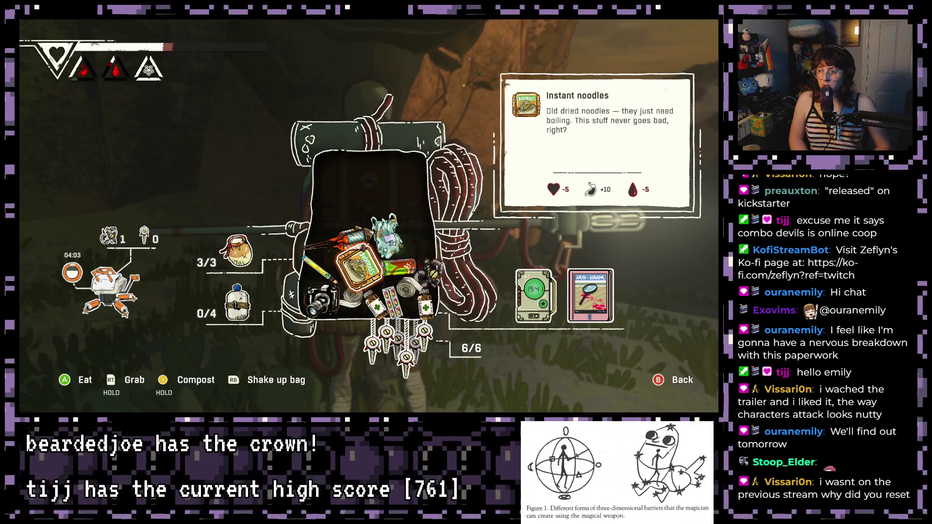
key("Down")
key("Left")
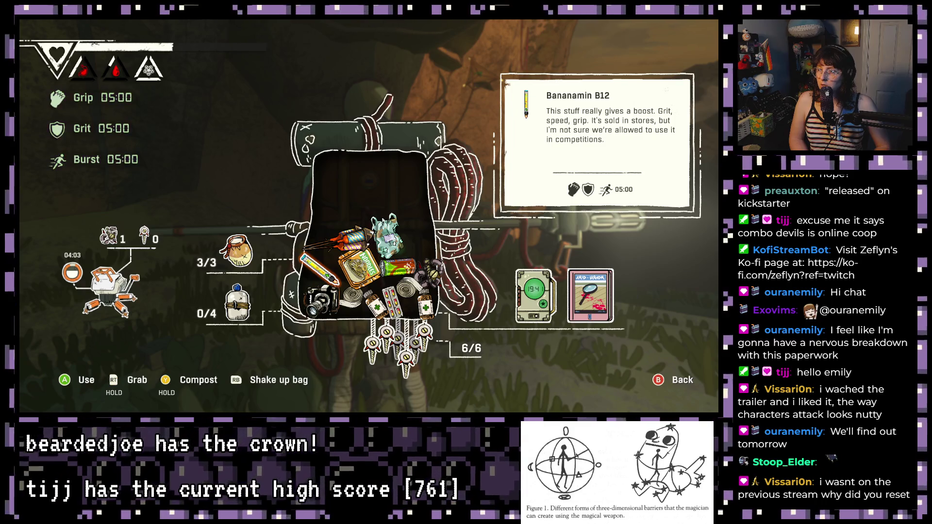
key("Right")
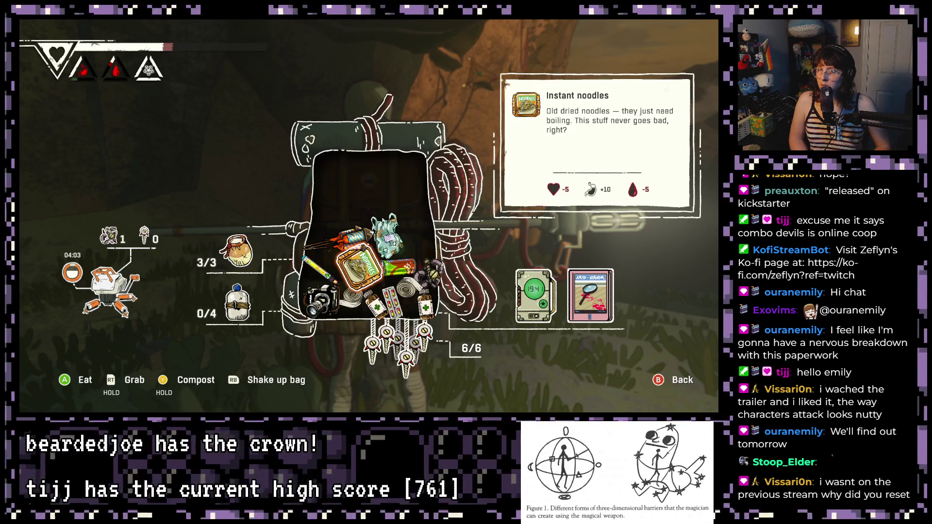
key("Right")
key("Up")
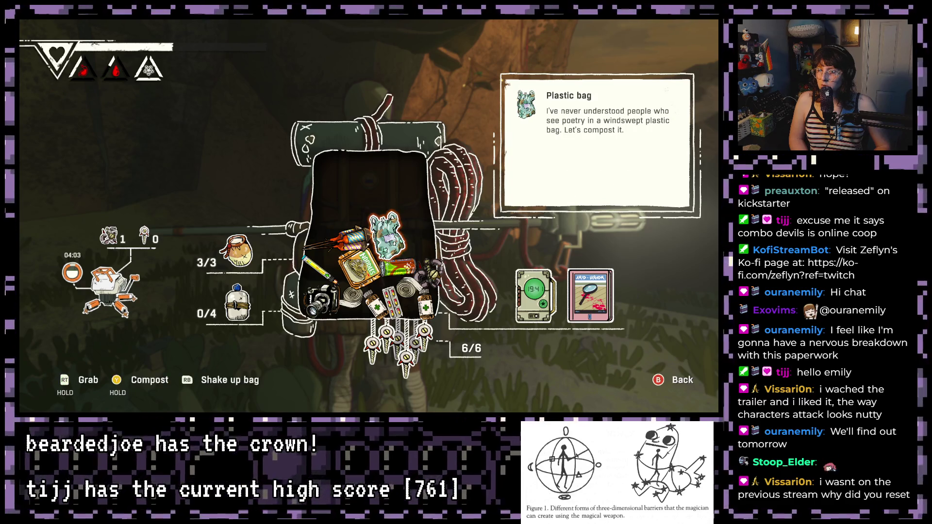
key("Down")
key("Escape")
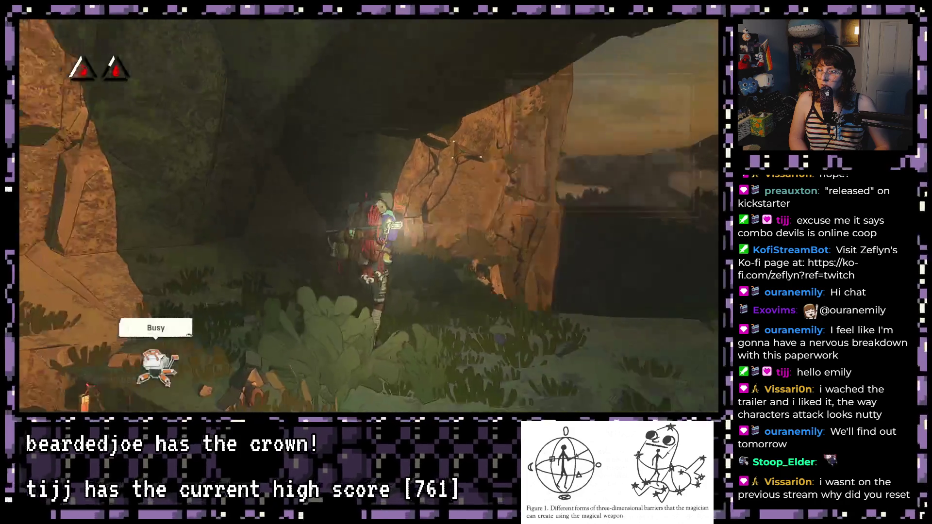
Walk the climber up to the glowing barred door
key("w")
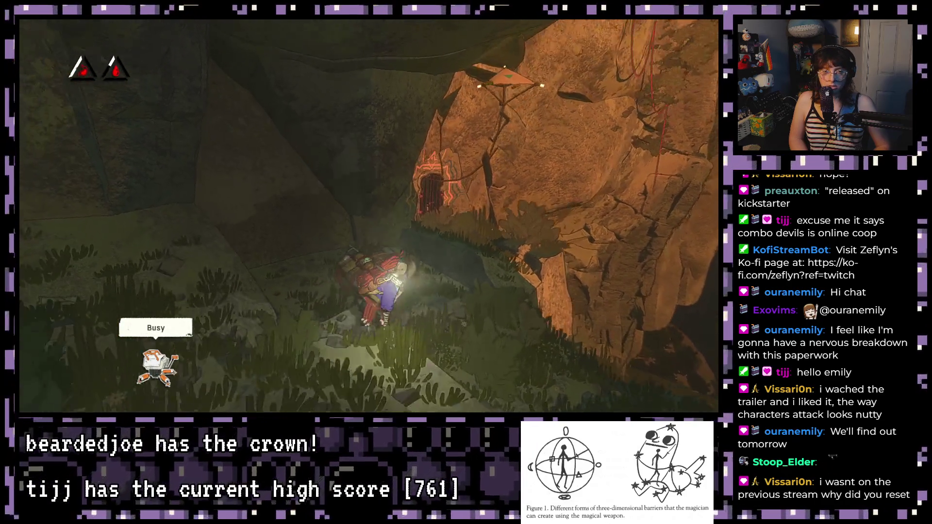
key("w")
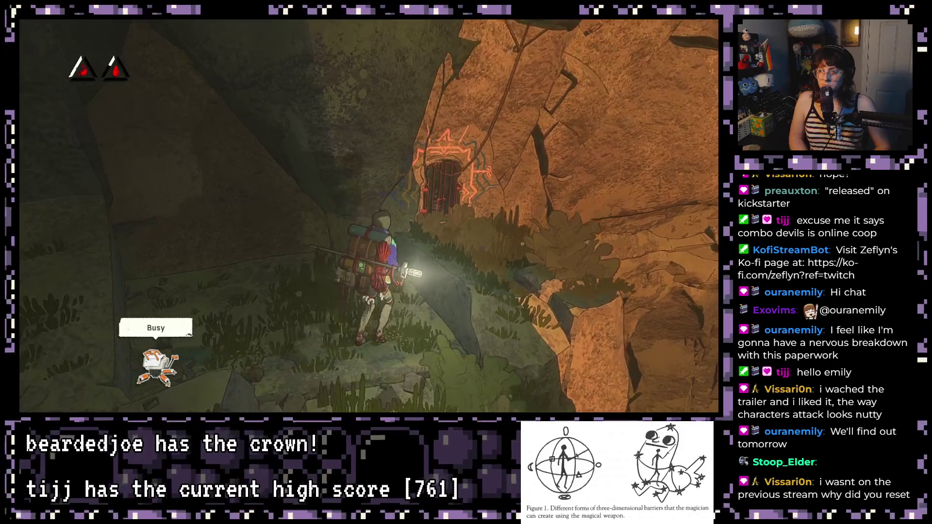
key("w")
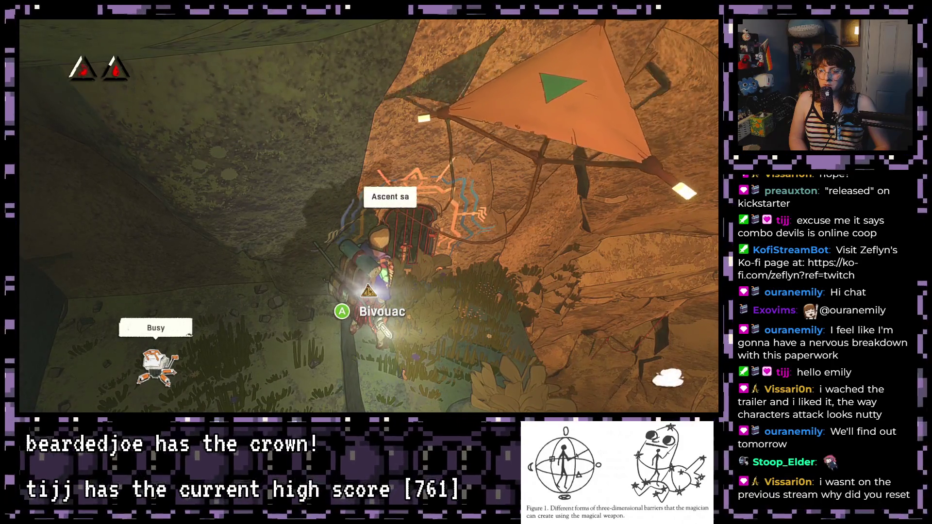
Make camp at the bivouac and repair one piton using the Piton scraps
key("e")
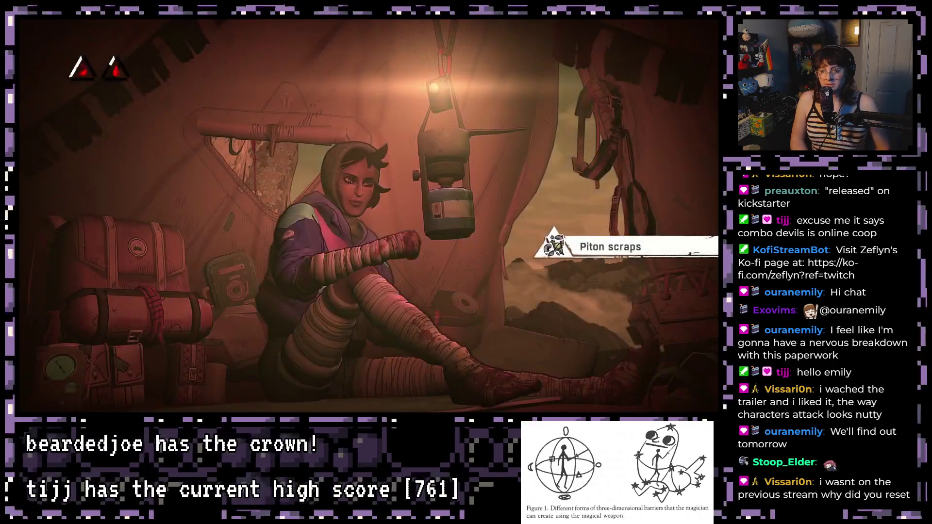
key("Down")
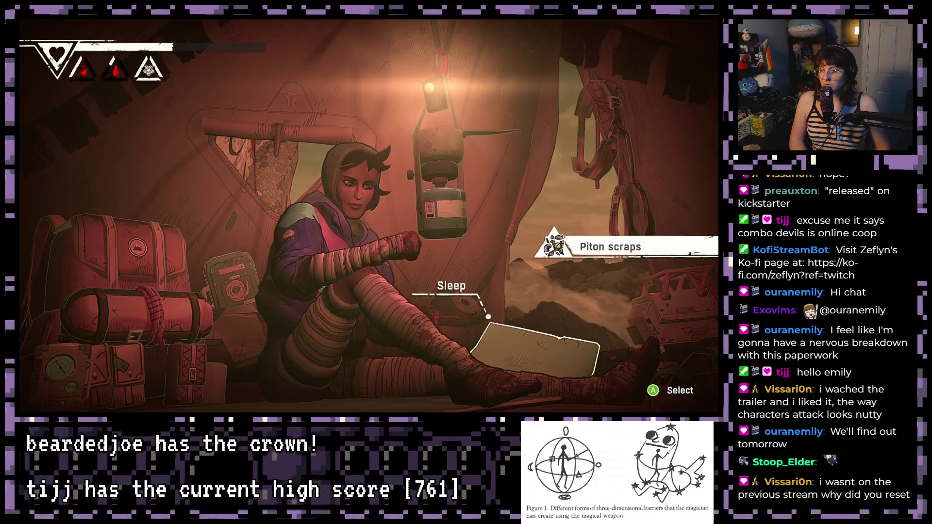
key("Right")
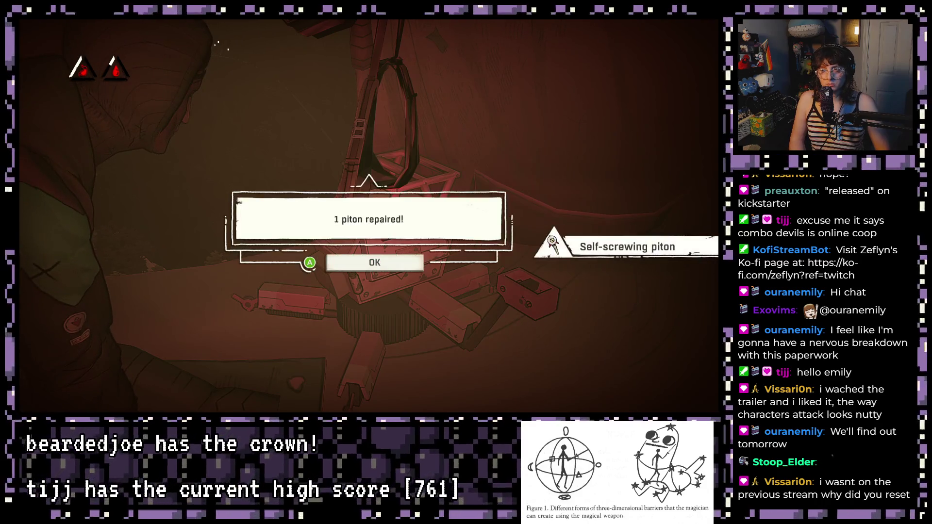
key("Return")
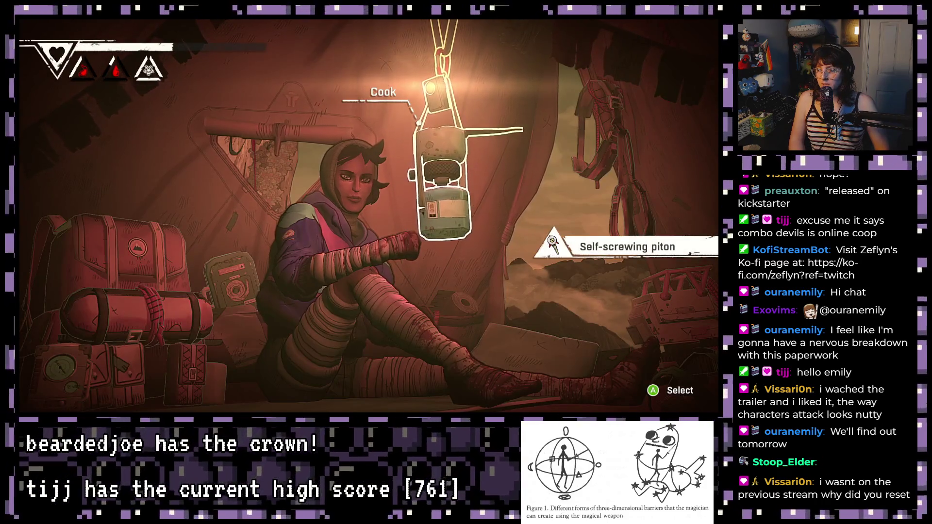
Cook Yellow Yak and Instant noodles together into the Tourist-trap noodles meal
key("Left")
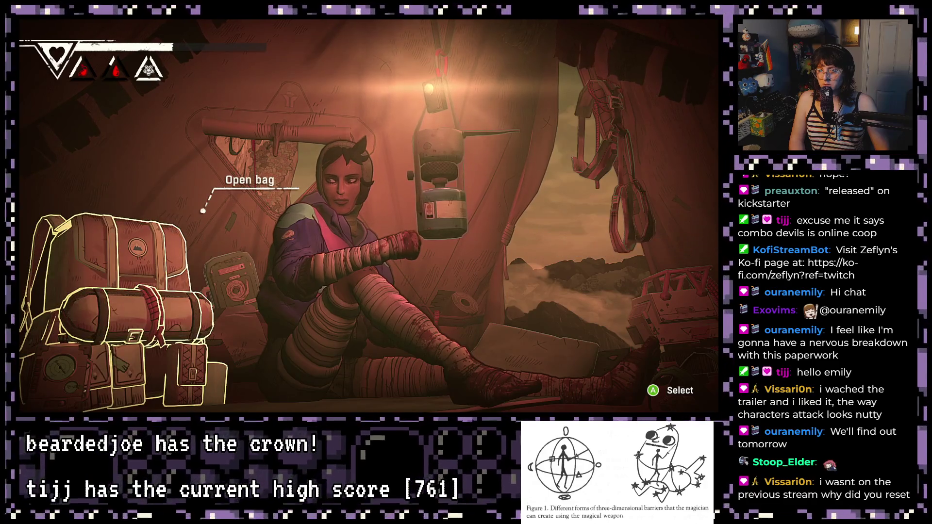
key("Return")
key("Right")
key("Left")
key("Right")
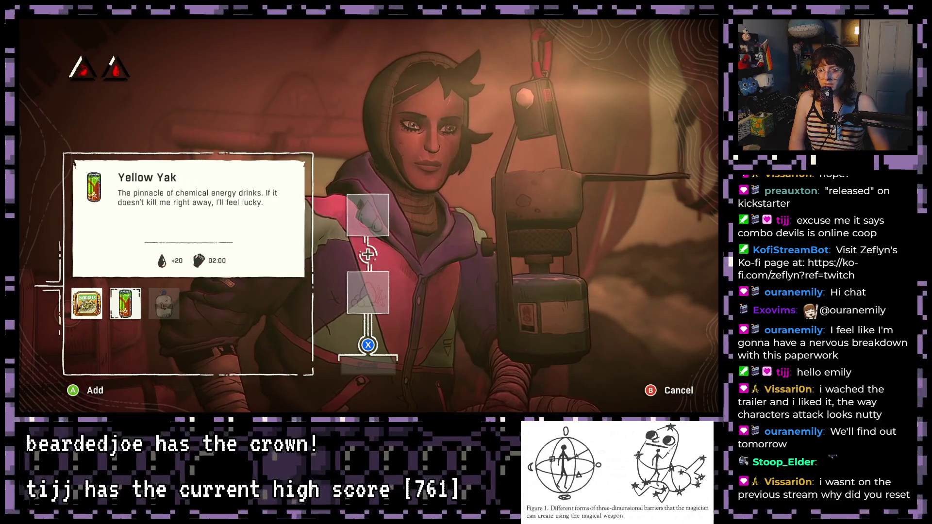
key("Left")
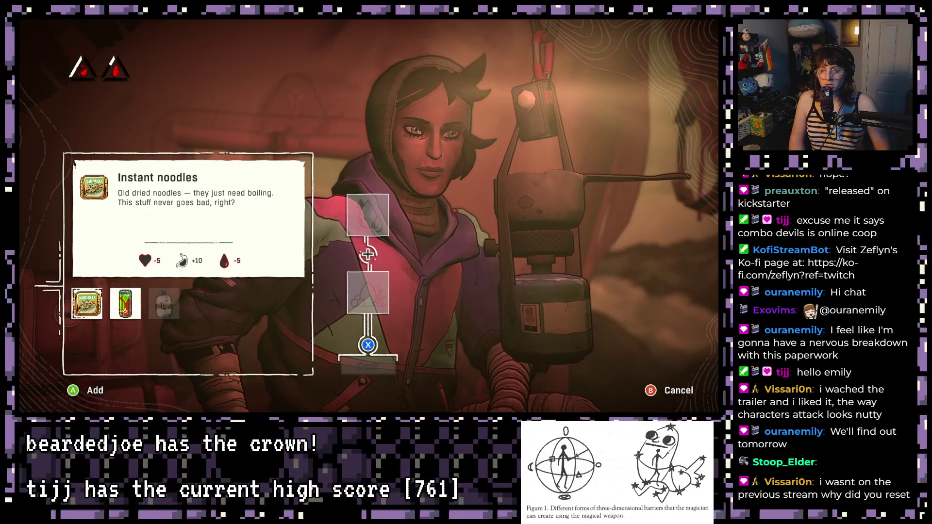
key("Return")
key("Right")
key("Return")
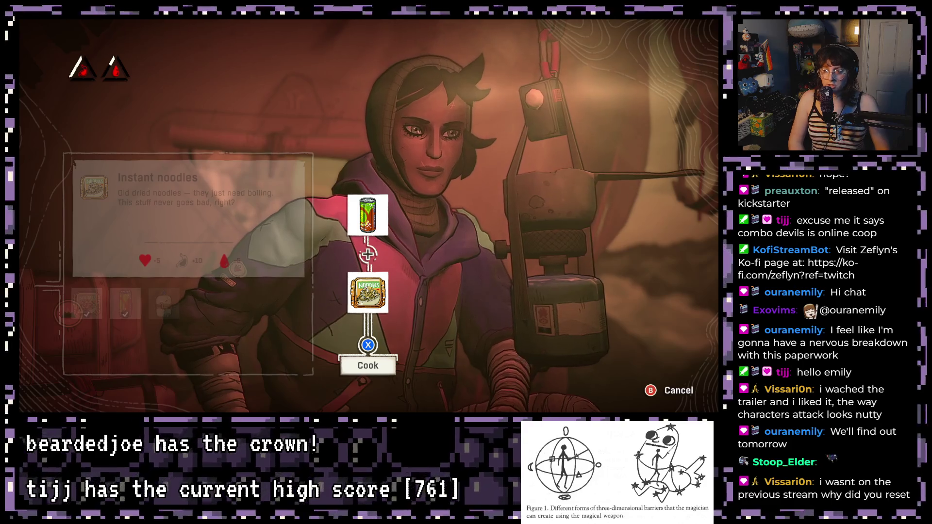
key("x")
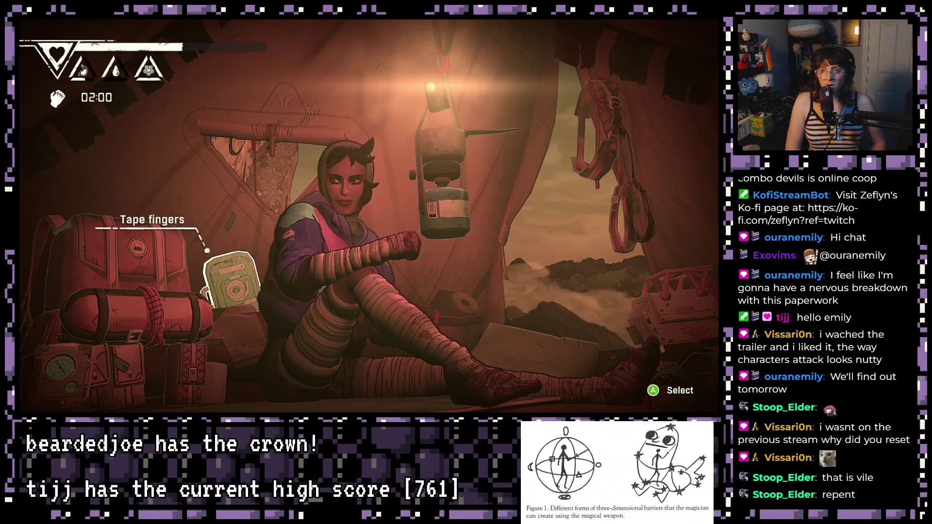
Check the climber's taped fingers, then open and cancel the piton repair screen
key("Return")
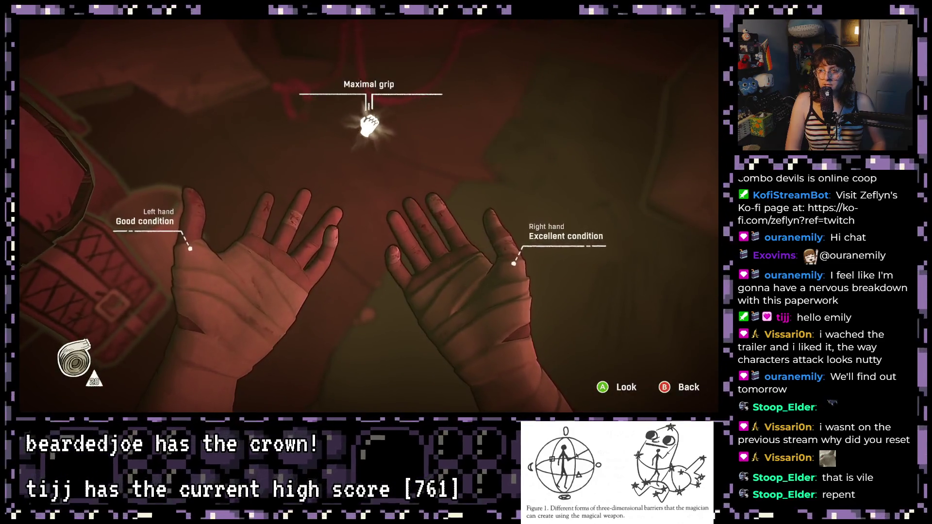
key("Escape")
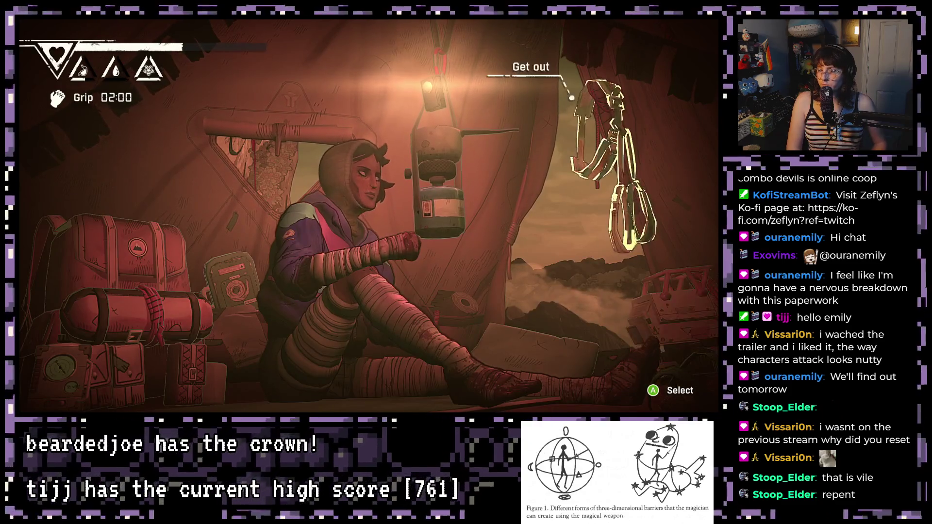
key("Return")
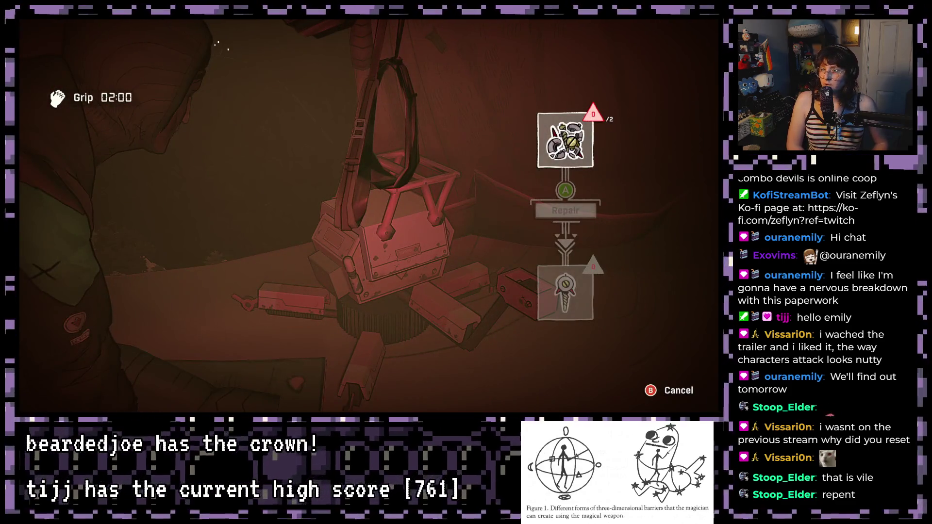
key("Escape")
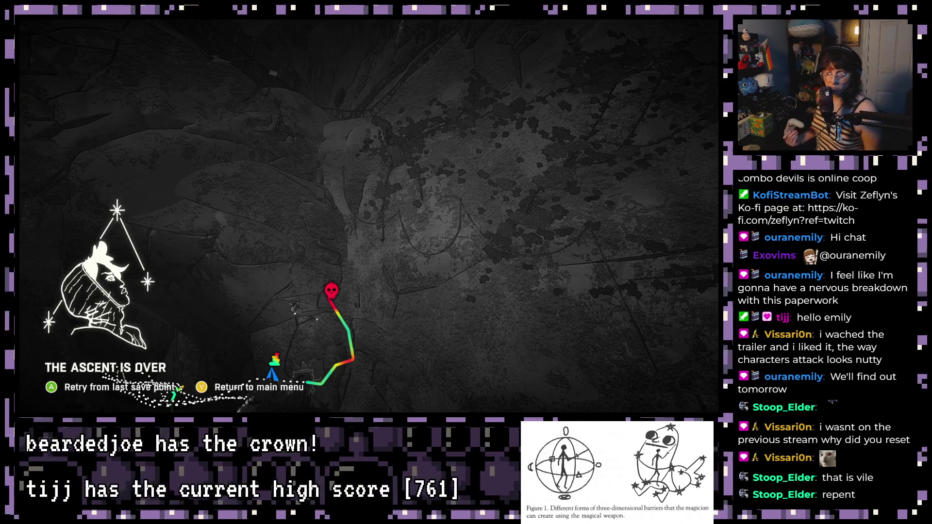
Choose Retry from last save point to return to the rock face
key("Return")
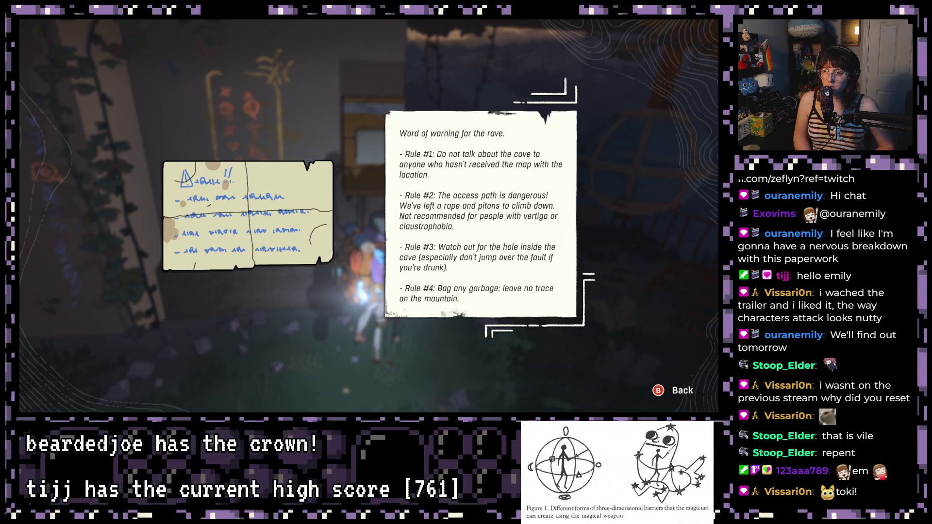
Close the 'Word of warning for the rave' note after reading it
key("Escape")
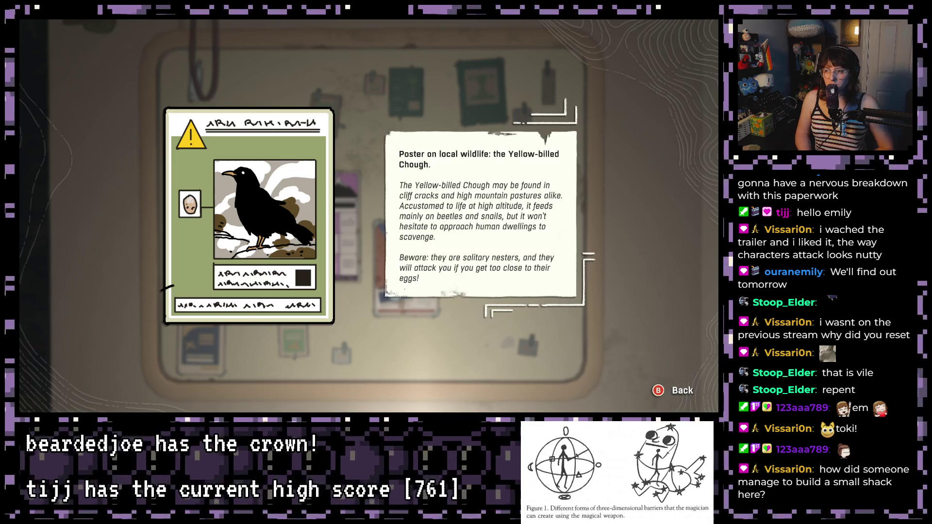
Close the Chough poster, then read the traditions warning and climbing-practice posters
key("Escape")
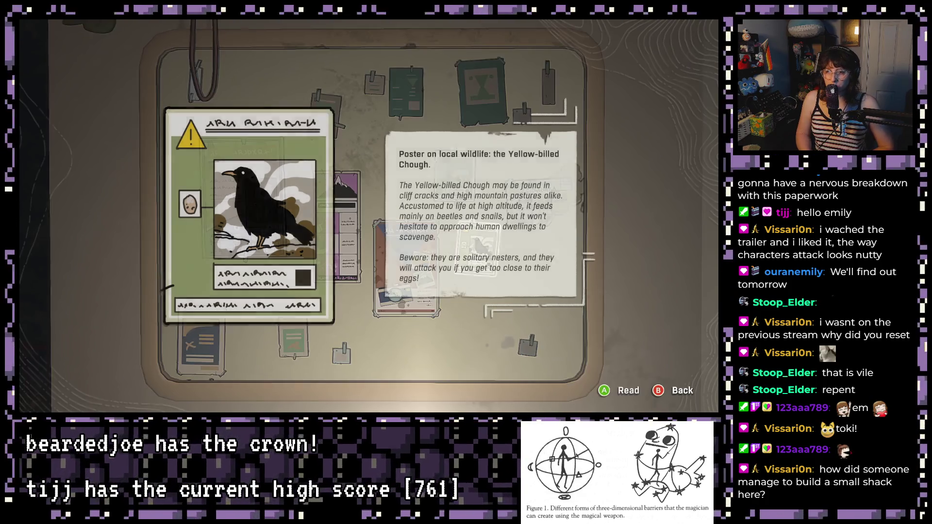
key("Up")
key("Left")
key("Left")
key("Left")
key("Return")
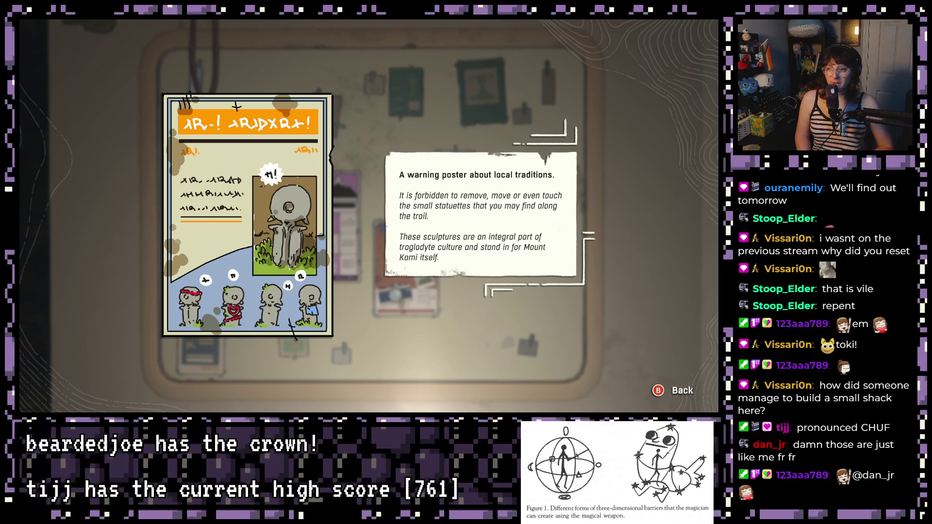
key("Escape")
key("Right")
key("Return")
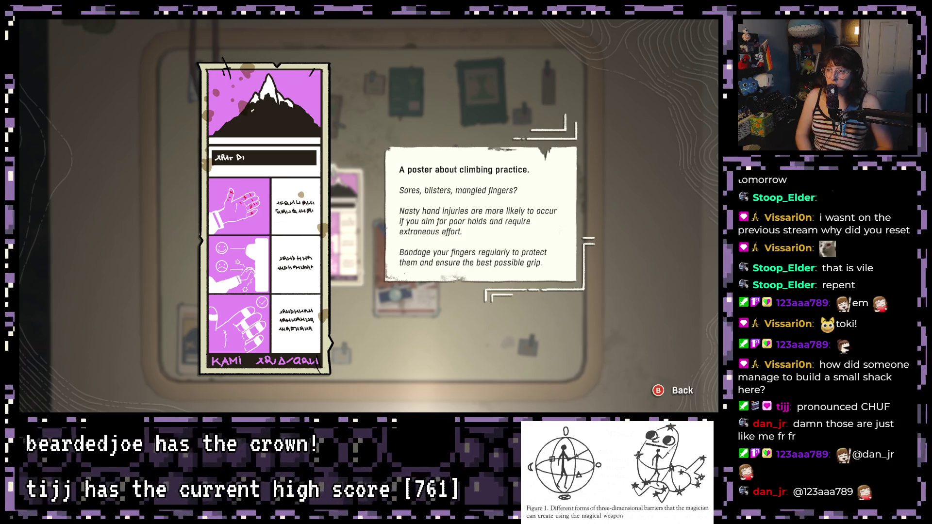
key("Escape")
Read the cave frog poster, glance at the cable car clipping, and leave the corkboard
key("Right")
key("Up")
key("Return")
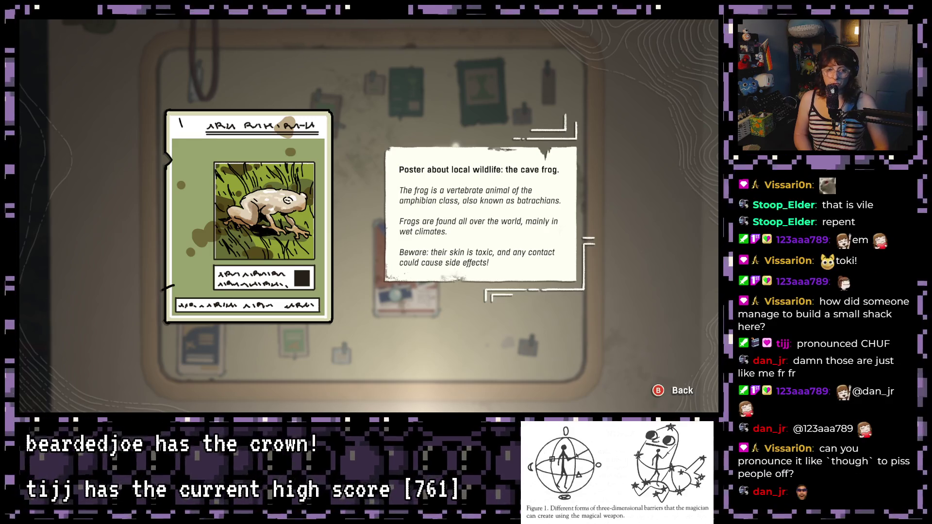
key("Escape")
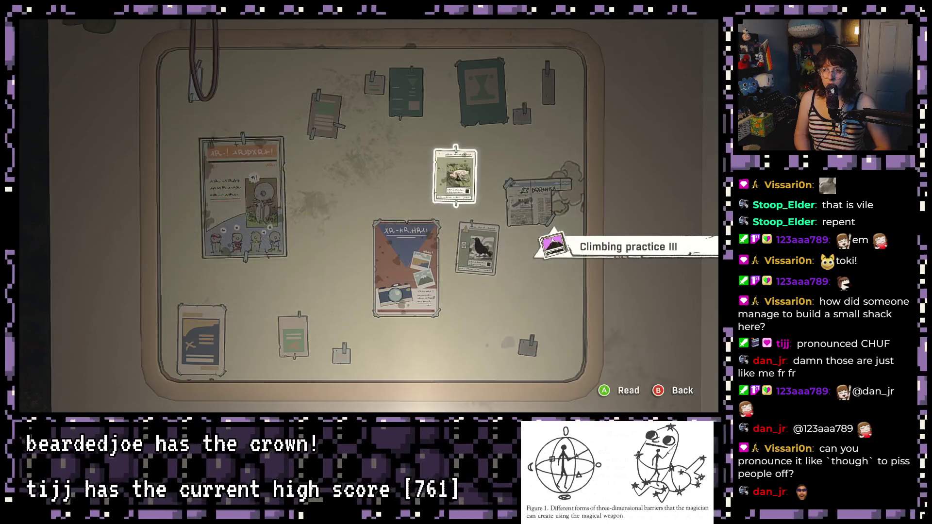
key("Return")
key("Escape")
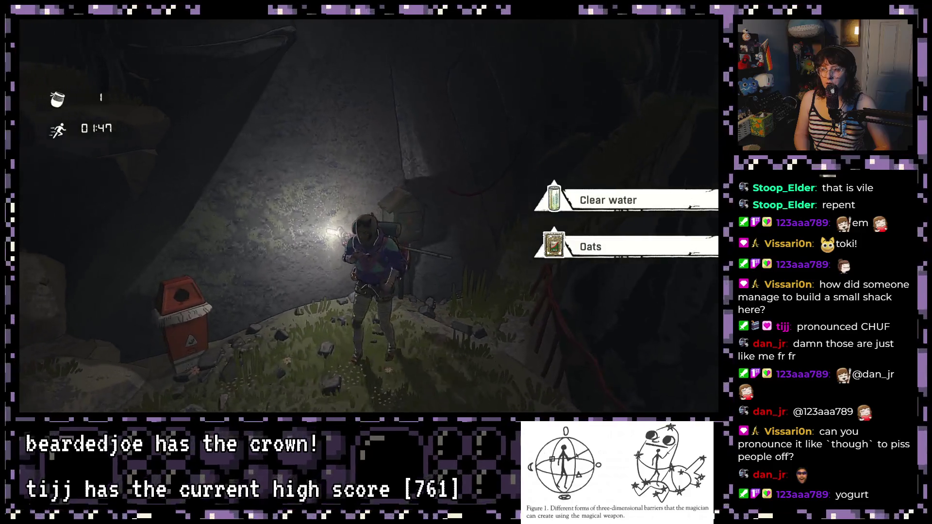
Drink the Clear water from the backpack and look over the Kuri-strip
key("Tab")
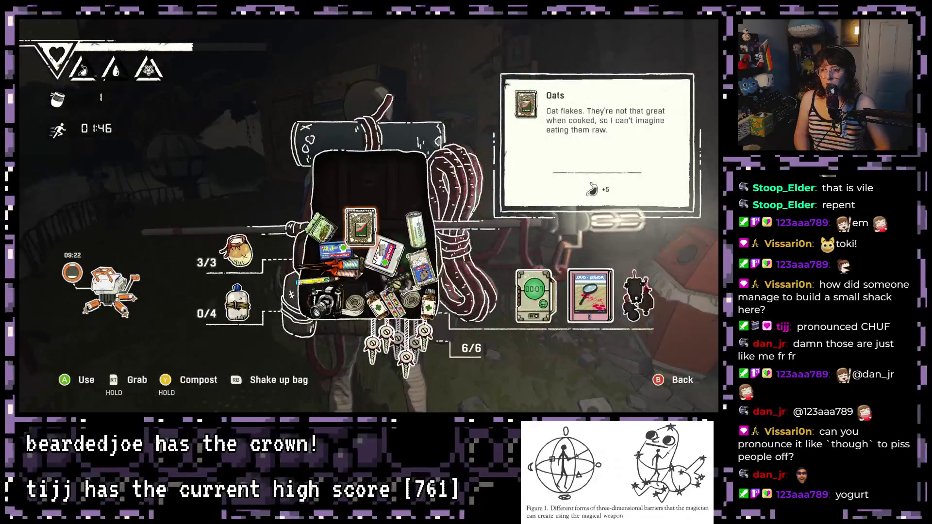
key("Right")
key("Return")
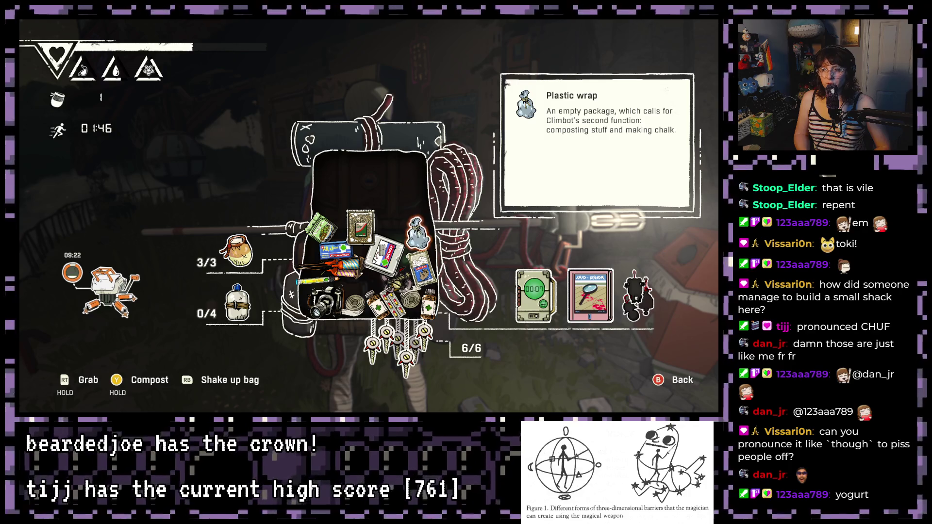
key("Right")
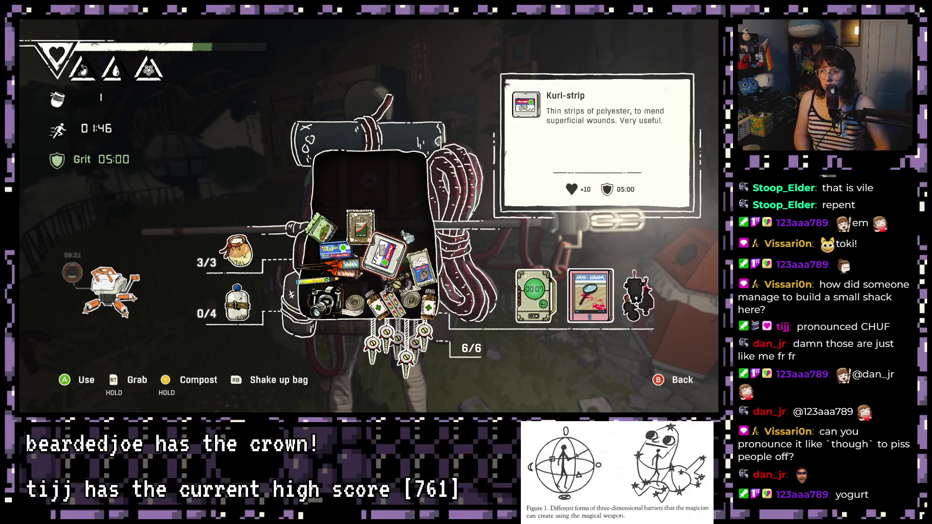
key("Right")
key("Escape")
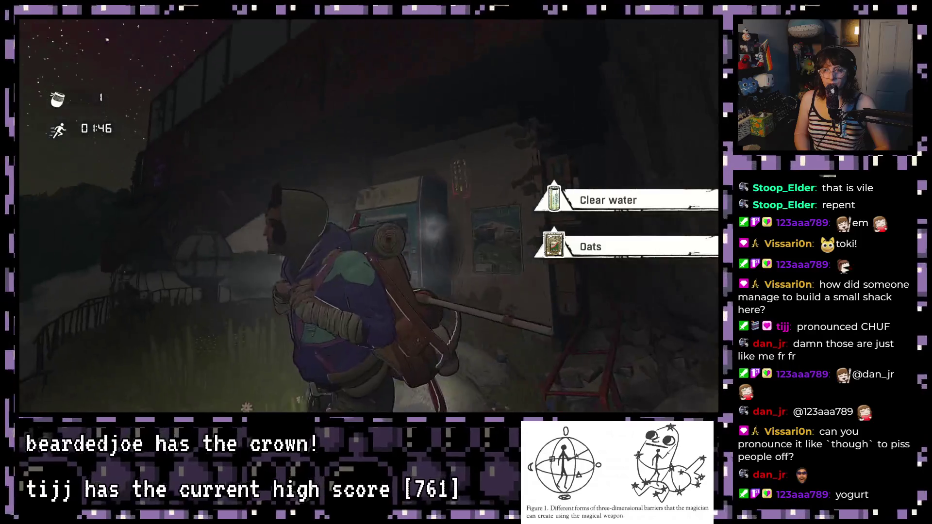
Walk the cliff ledge to the shack wall and pick up the damaged recipe page
key("w")
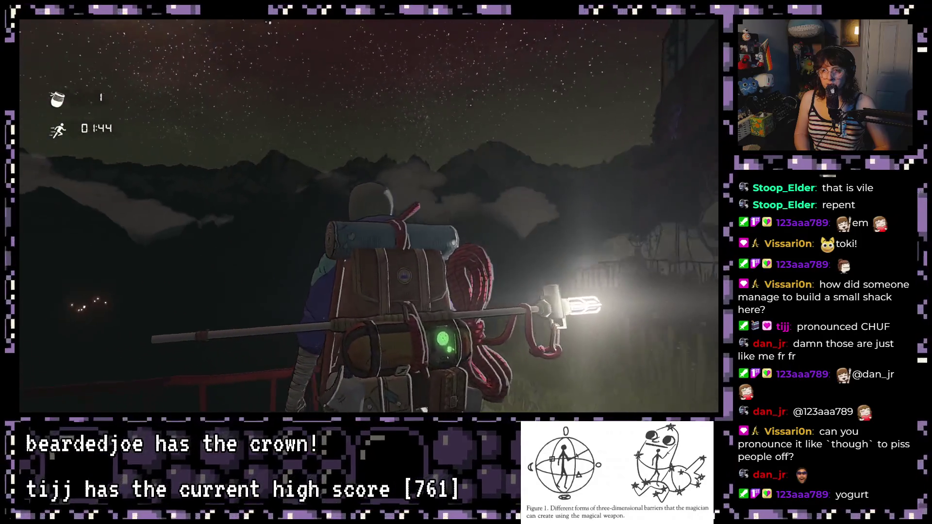
key("w")
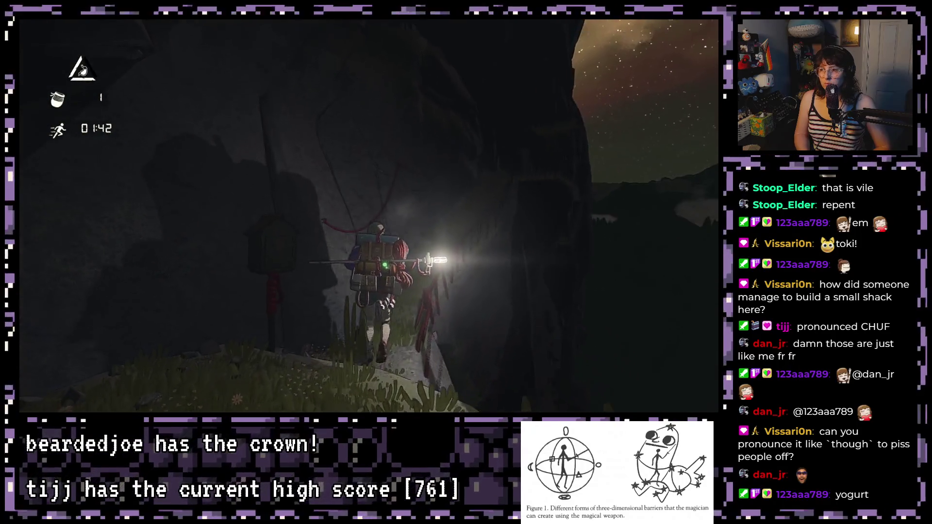
key("w")
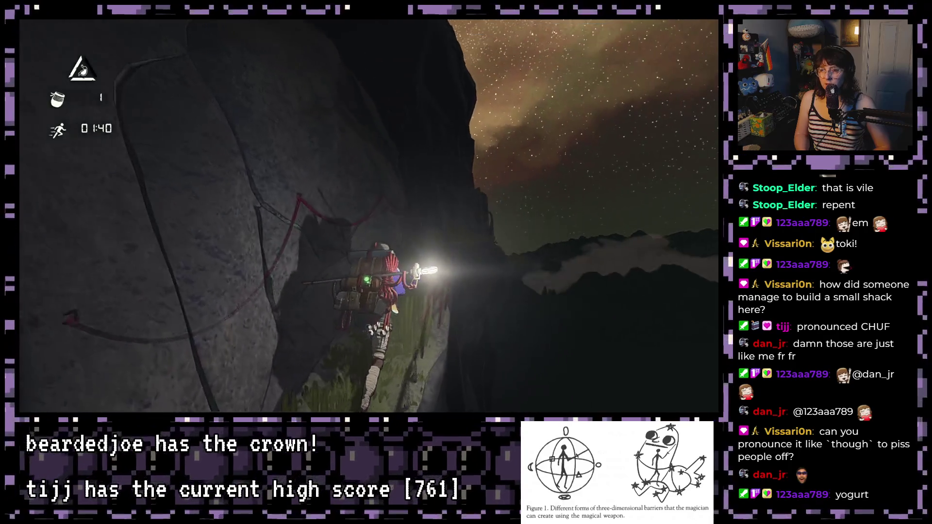
key("w")
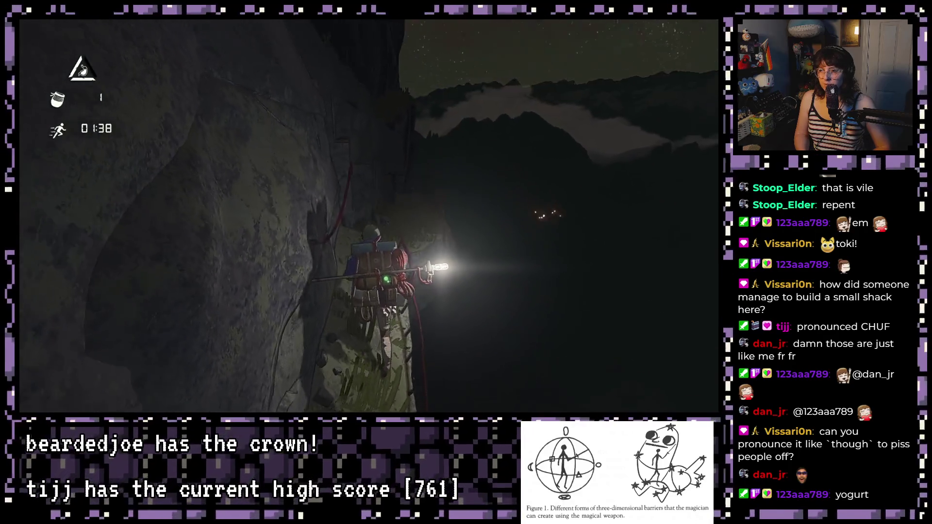
key("w")
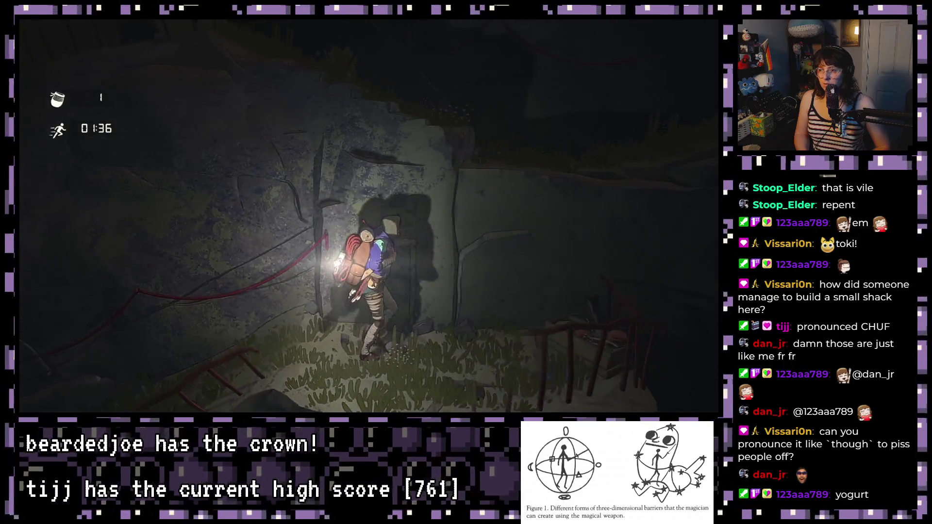
key("e")
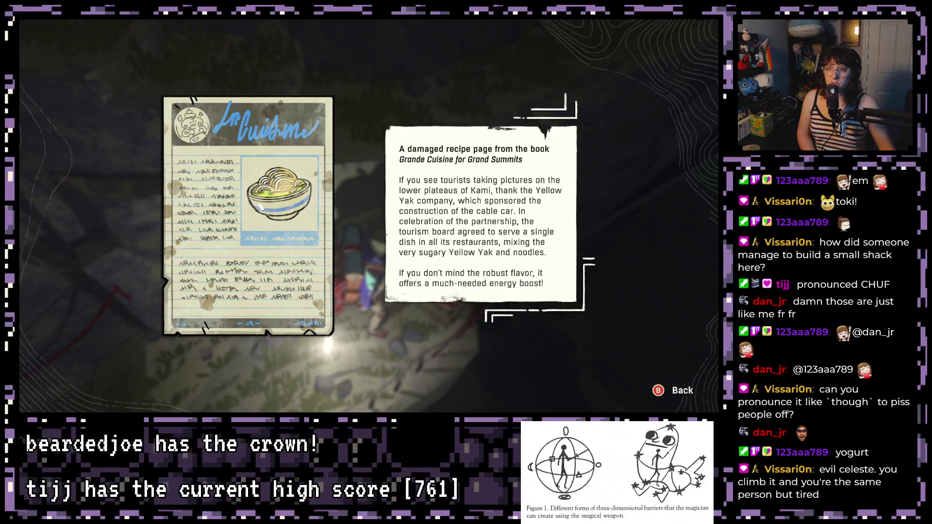
Close the Grande Cuisine recipe page, keeping the Tourist-trap noodles recipe
key("Escape")
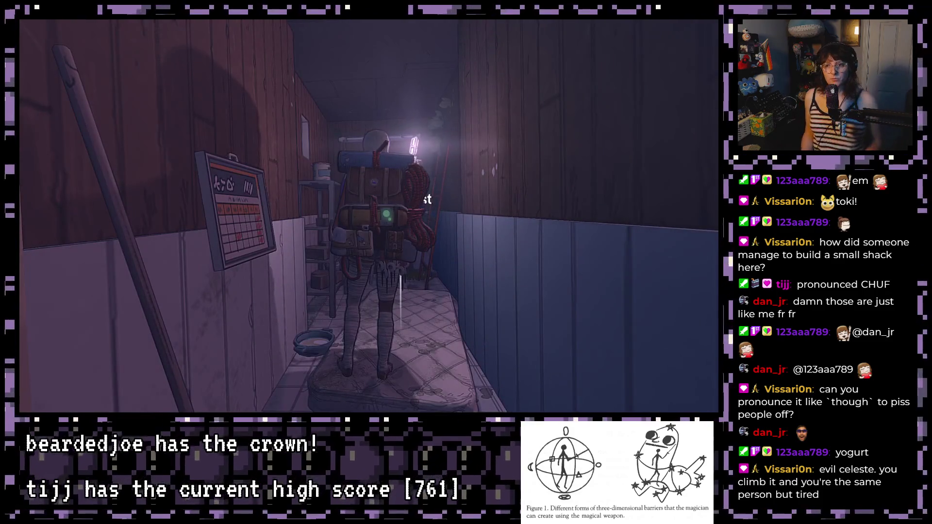
Walk the climber out of the shack, along the railing path, down to the vending machine
key("s")
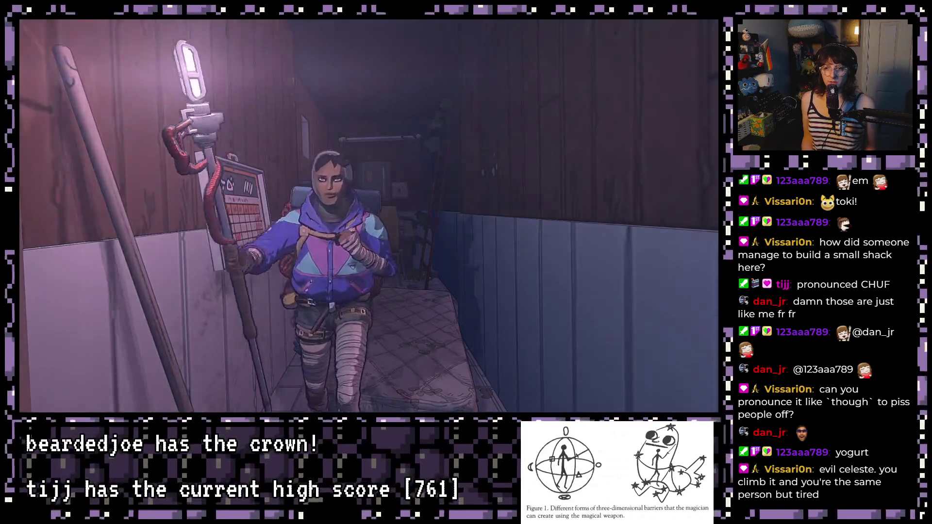
key("w")
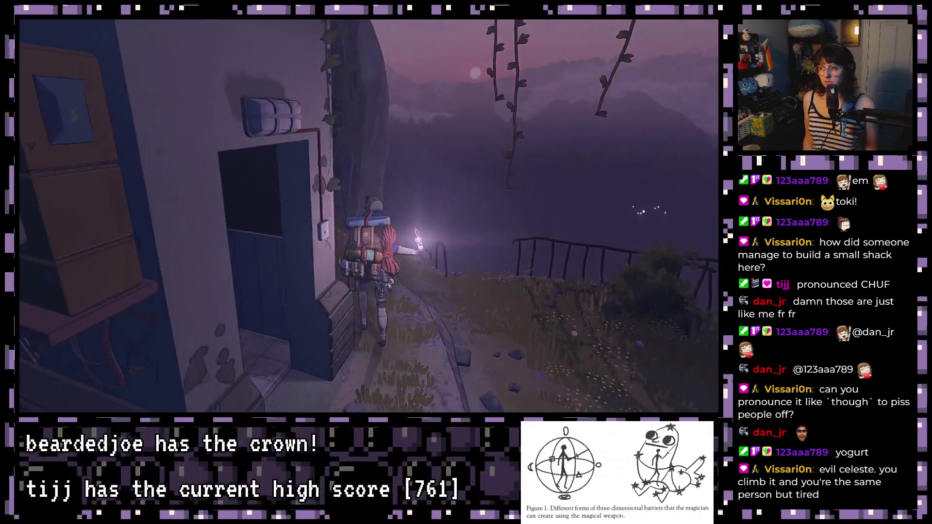
key("w")
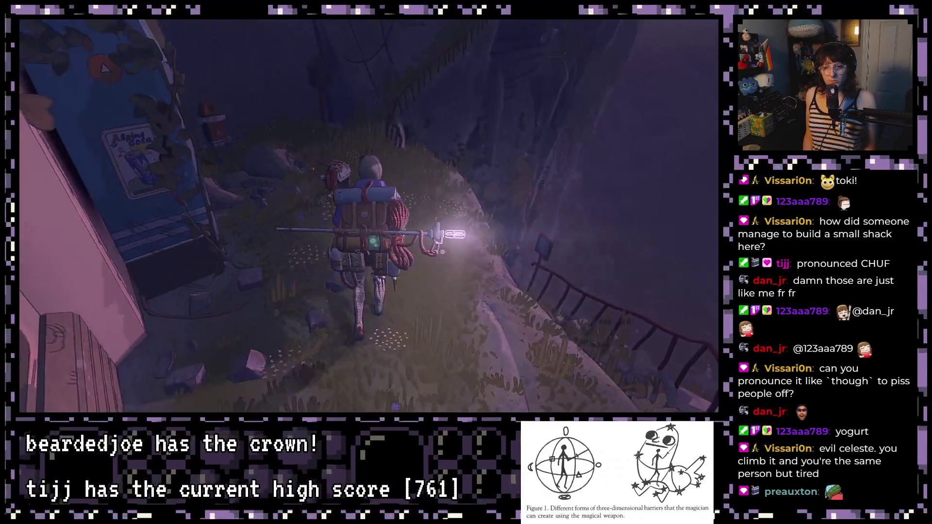
key("w")
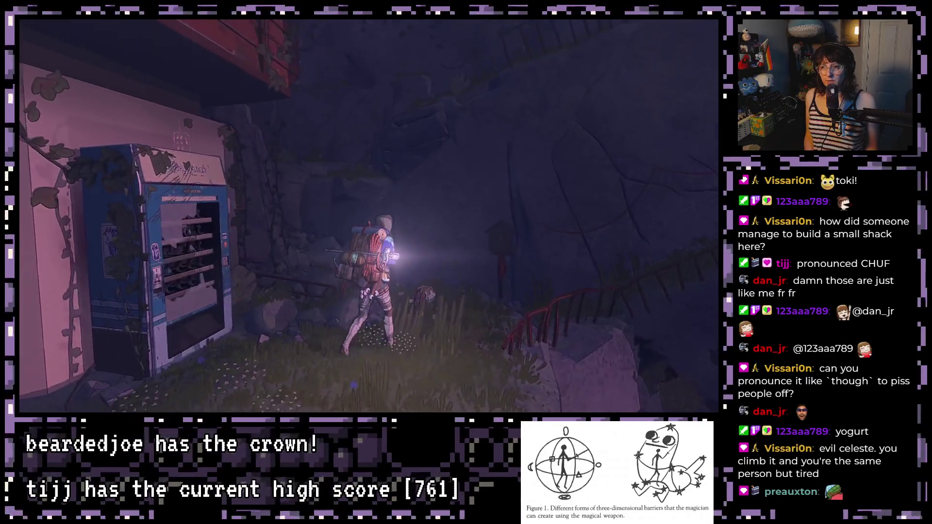
Walk past the lit post and continue along the narrow cliff ledge at dawn
key("w")
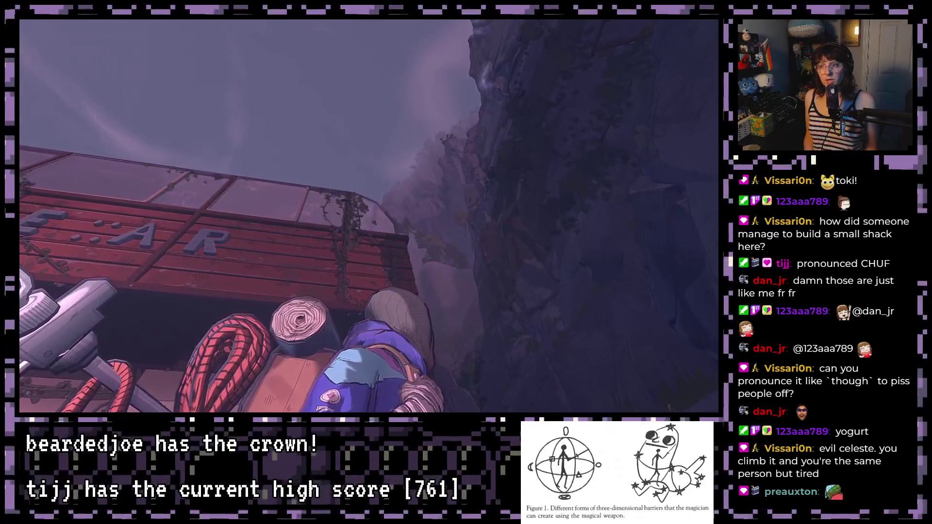
key("w")
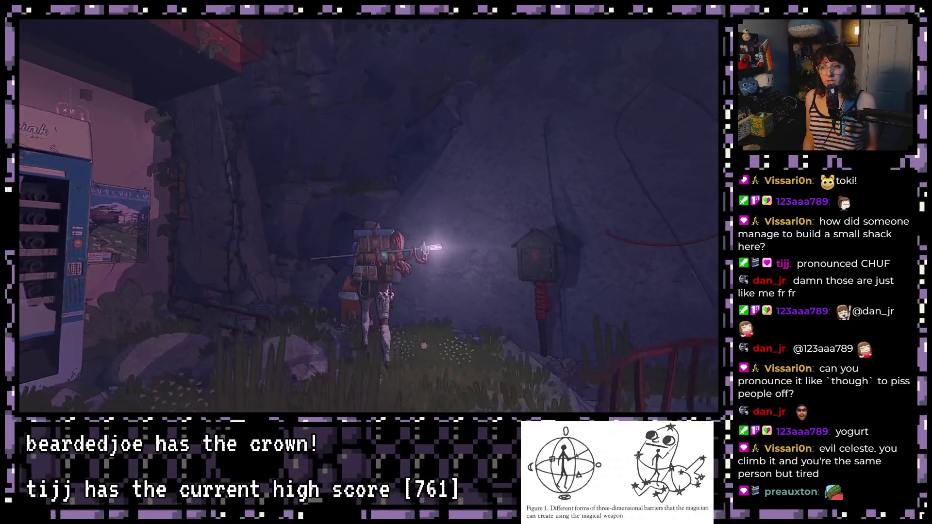
key("w")
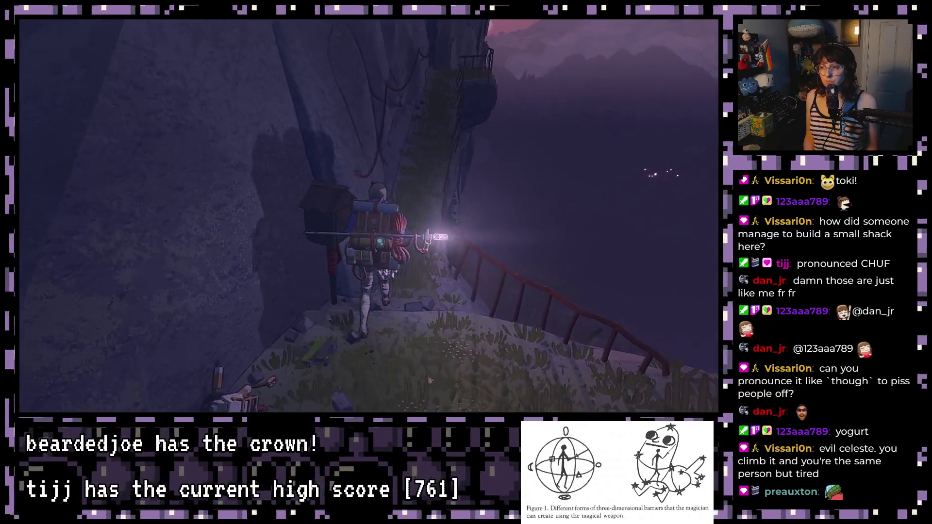
key("w")
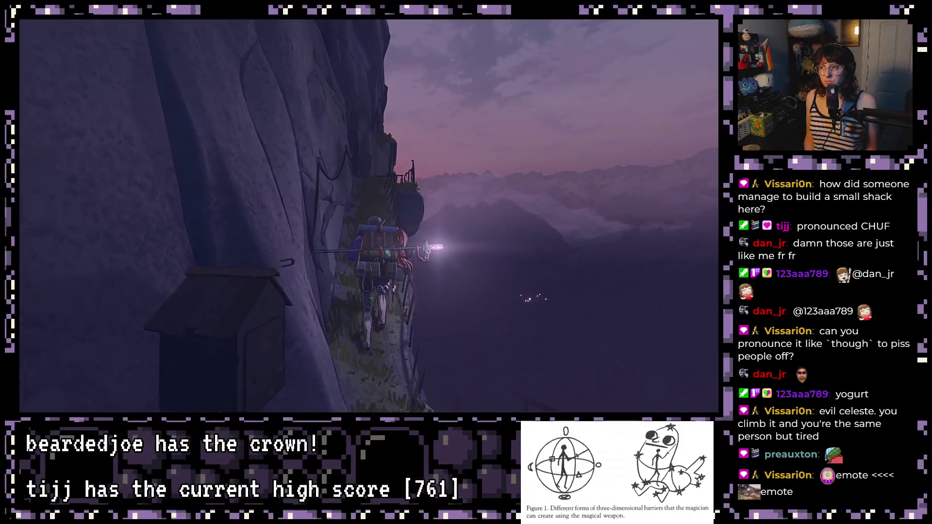